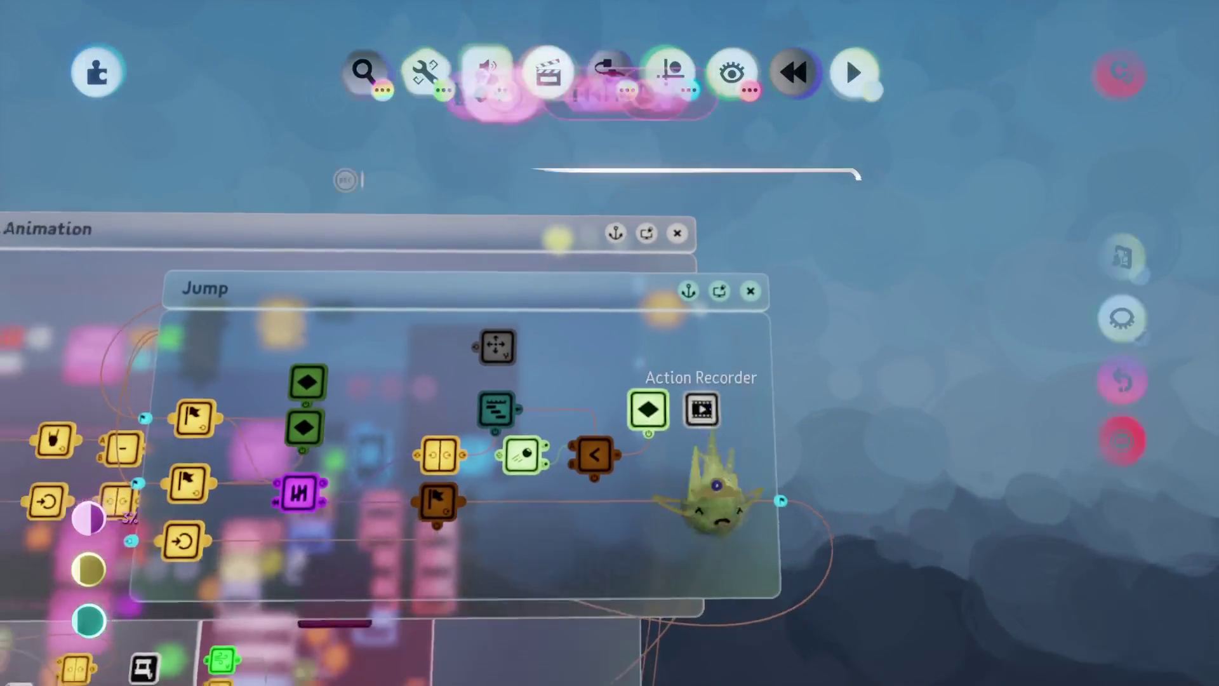
Step: Start an Action Recorder pass and bend Aang's knee joint to 12°
click(703, 413)
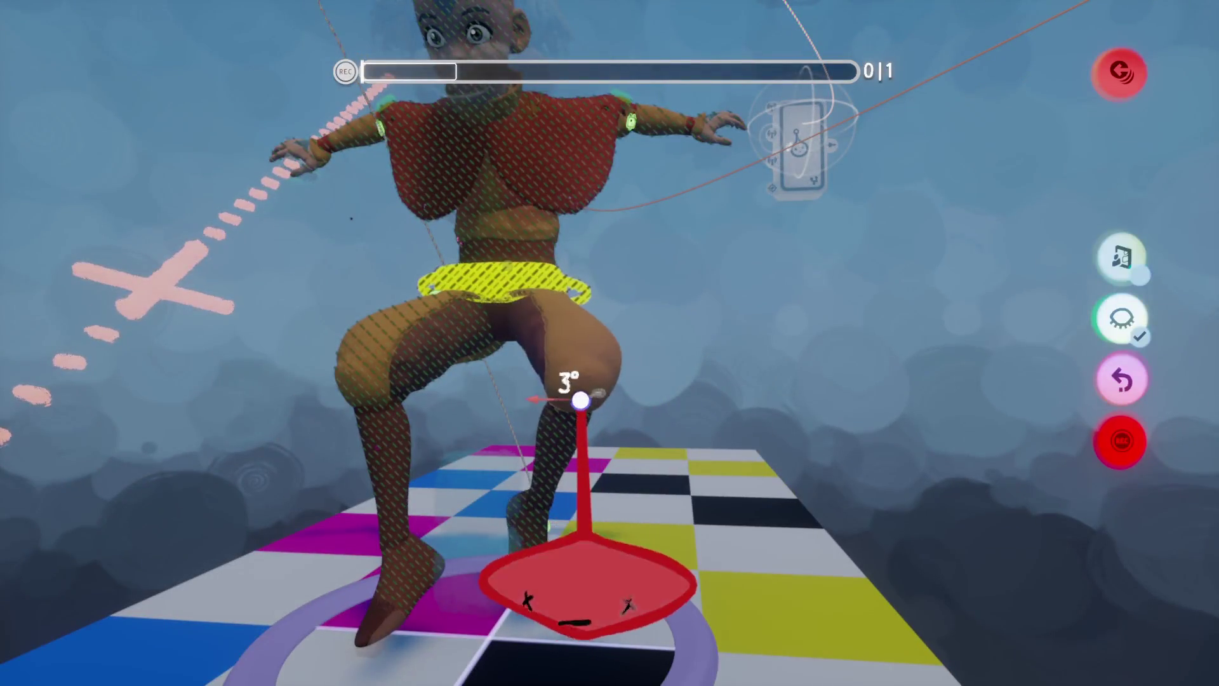
drag(581, 400, 545, 400)
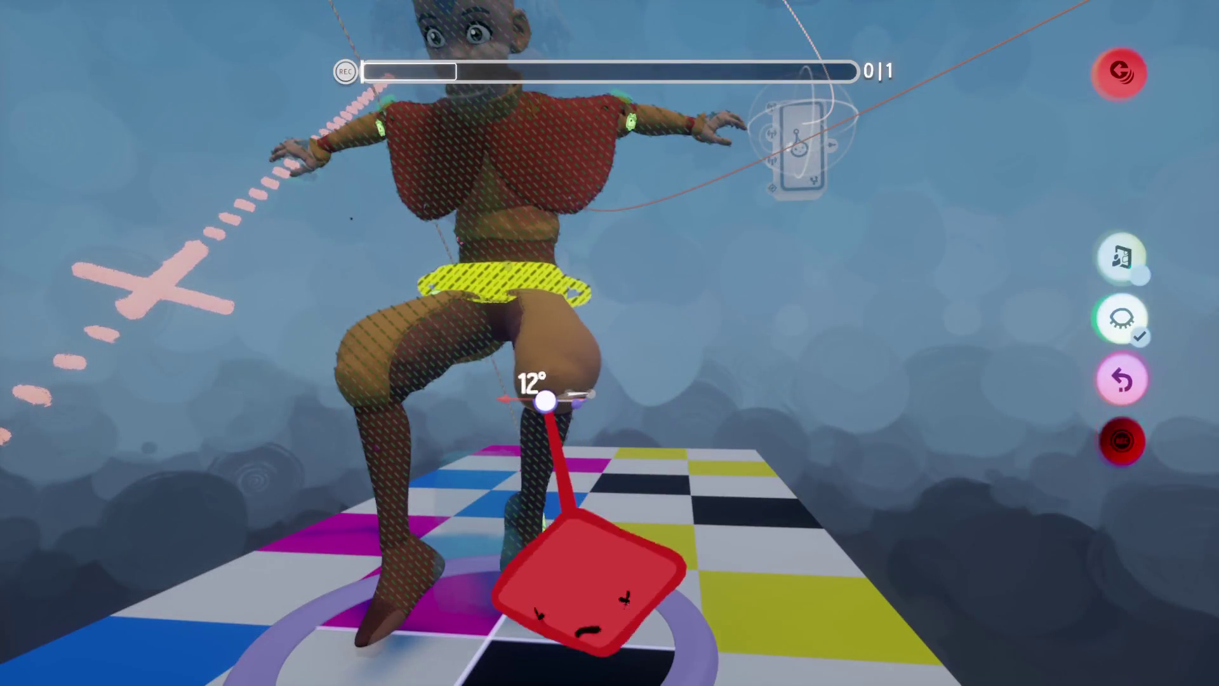
key(Tab)
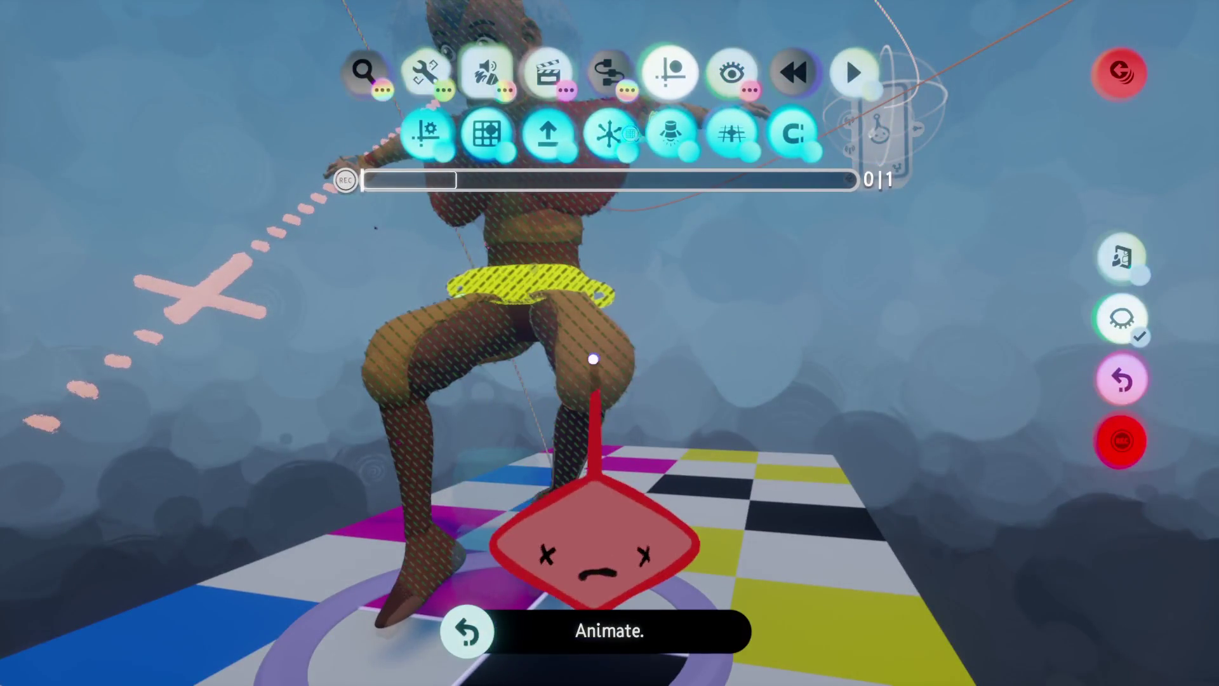
key(Tab)
mouse_move(595, 363)
mouse_down()
mouse_move(612, 349)
mouse_move(533, 414)
mouse_move(528, 356)
mouse_move(585, 343)
mouse_move(661, 259)
mouse_up()
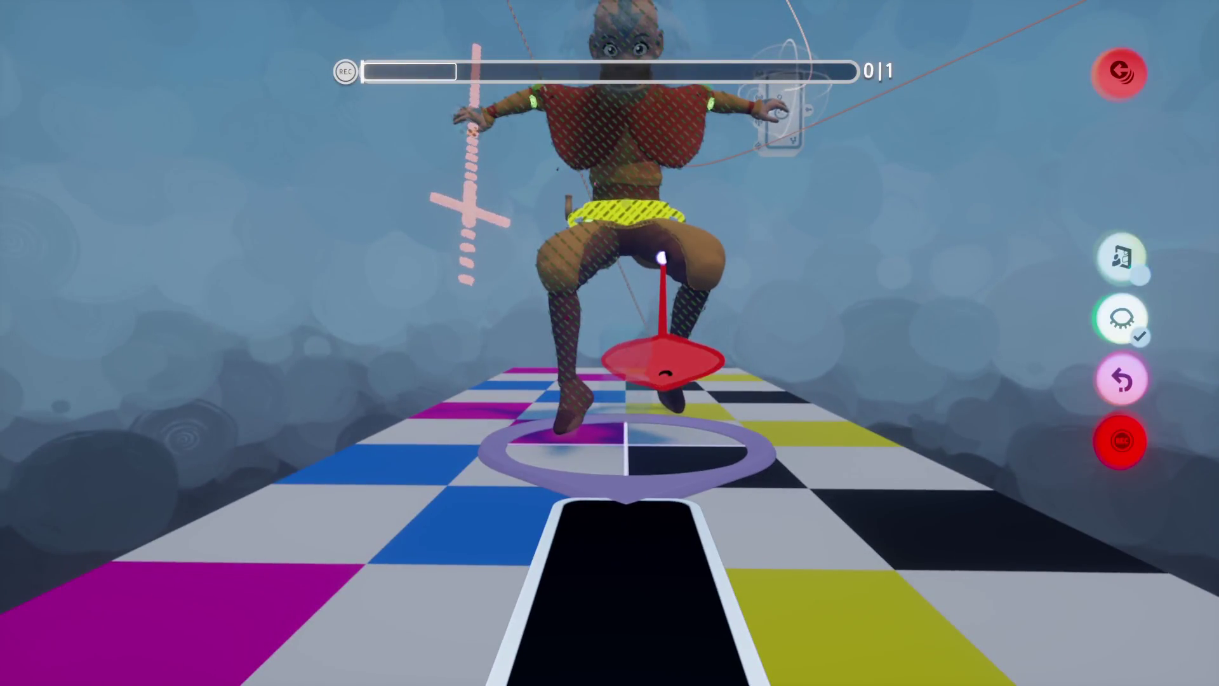
mouse_move(689, 340)
mouse_down()
mouse_move(702, 340)
mouse_move(572, 394)
mouse_move(544, 389)
mouse_up()
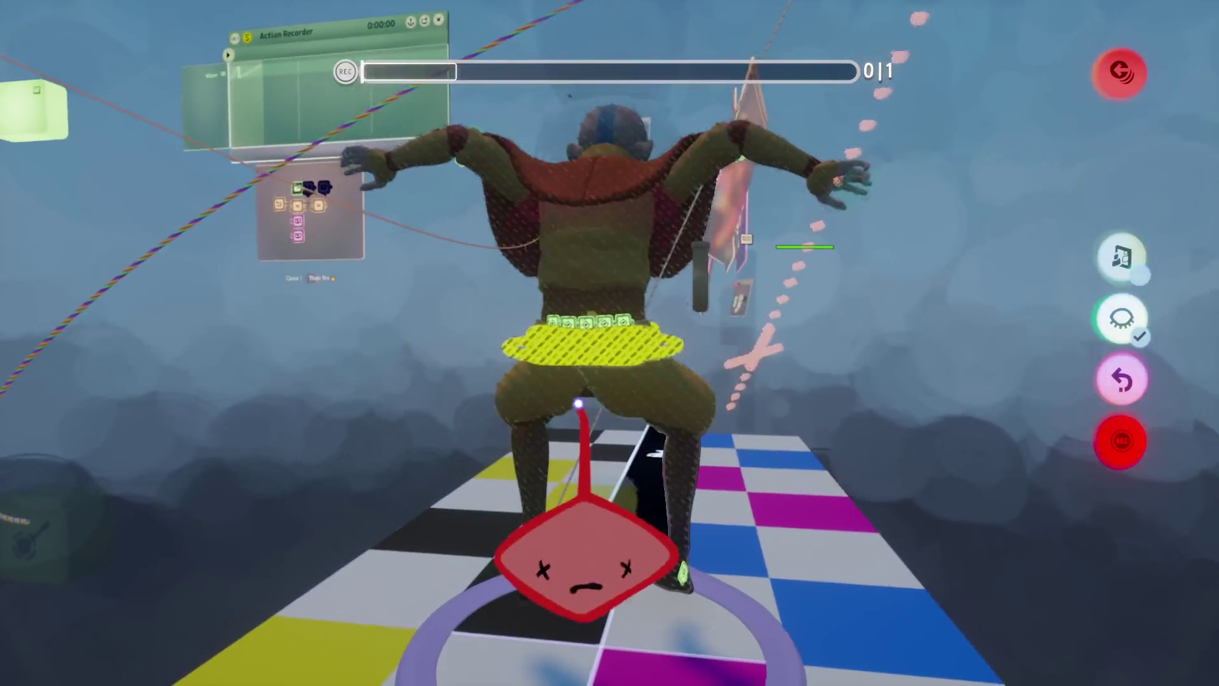
Step: Step back and forth through the pose edits with undo and redo
key(ctrl+z)
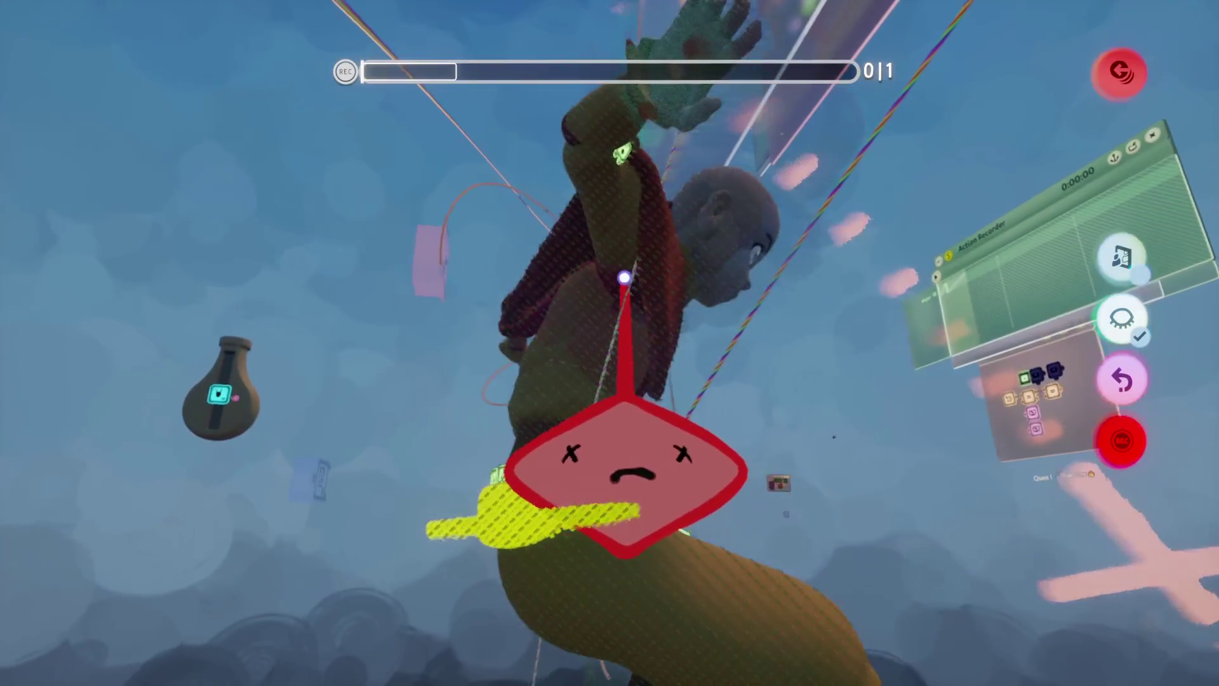
key(ctrl+z)
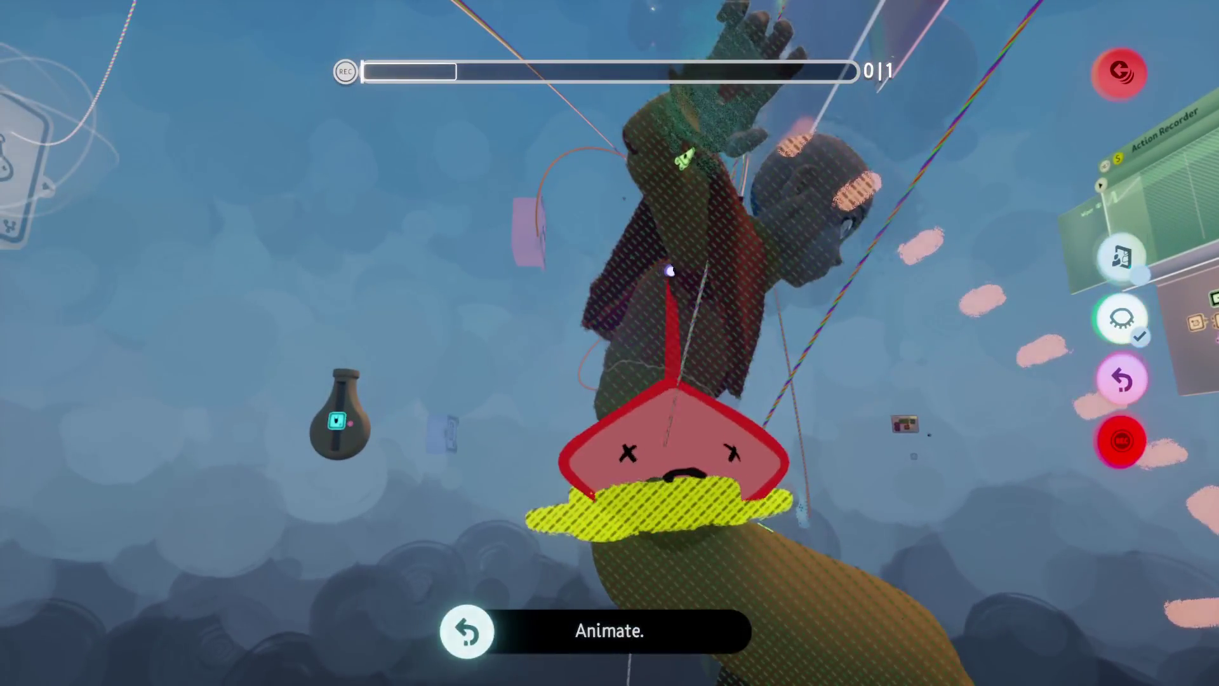
key(ctrl+shift+z)
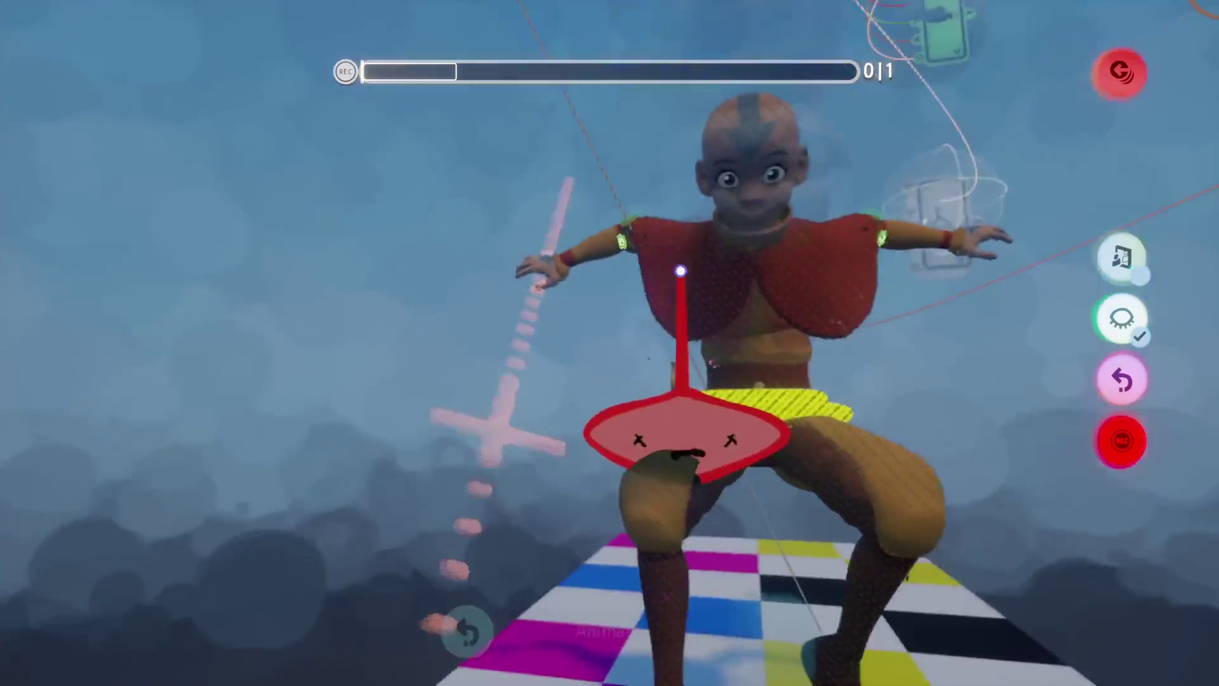
key(ctrl+shift+z)
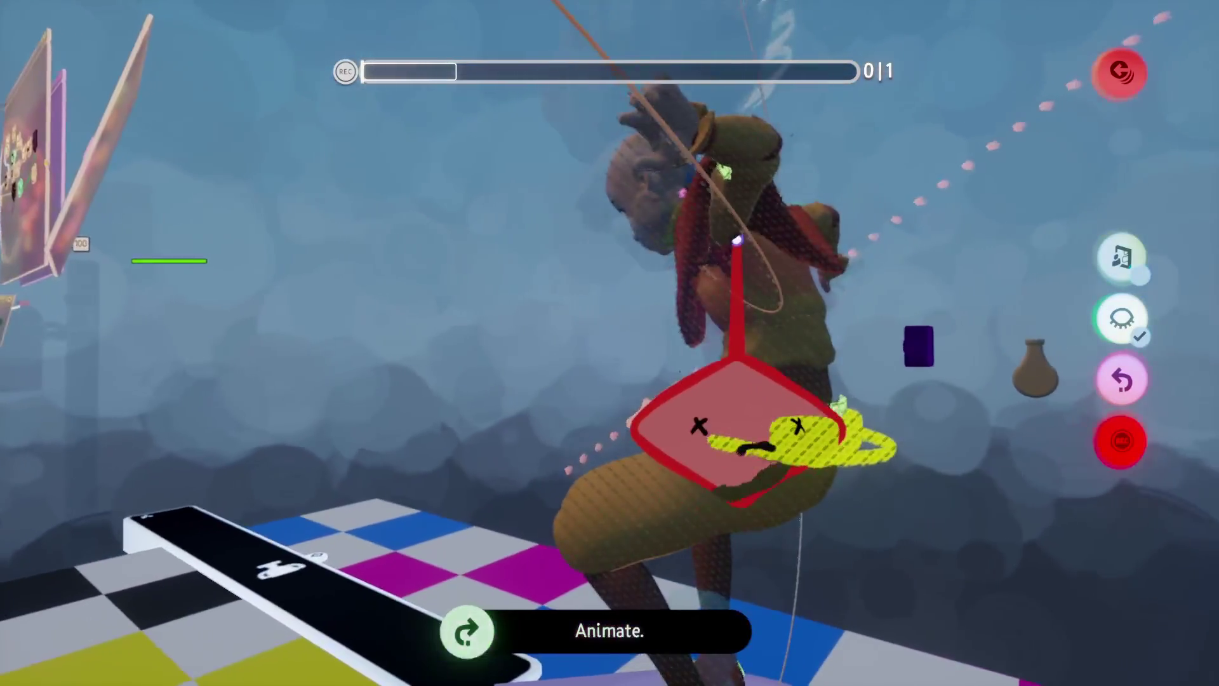
key(ctrl+z)
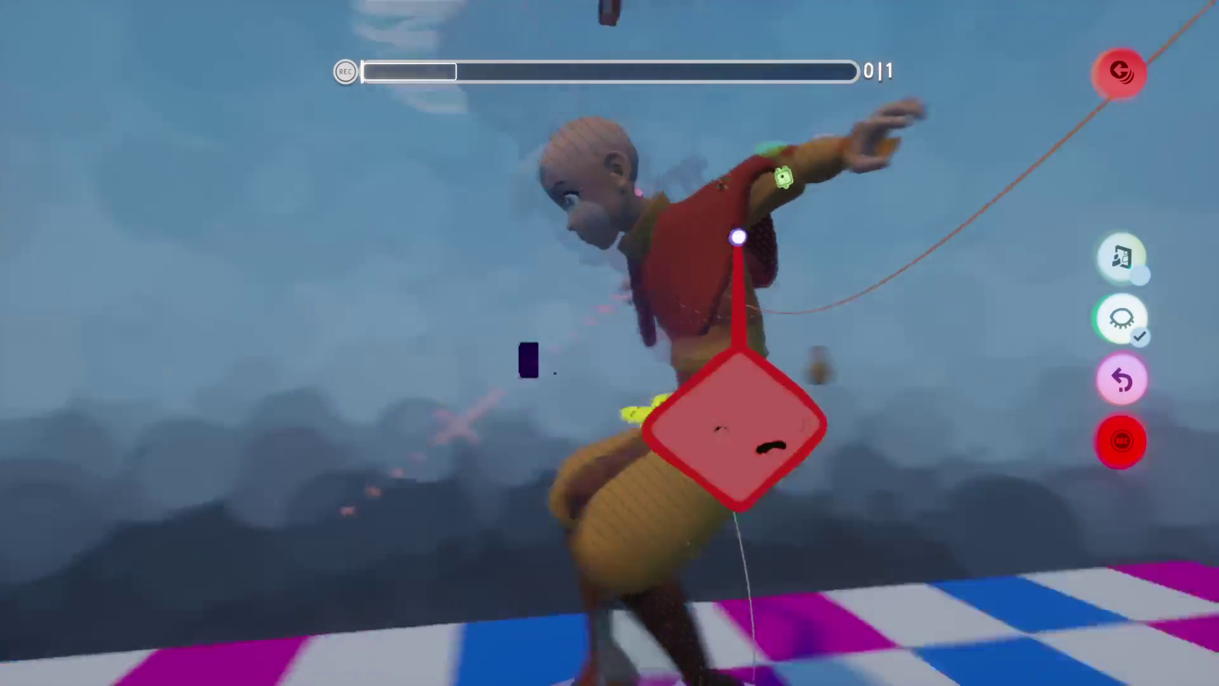
key(ctrl+shift+z)
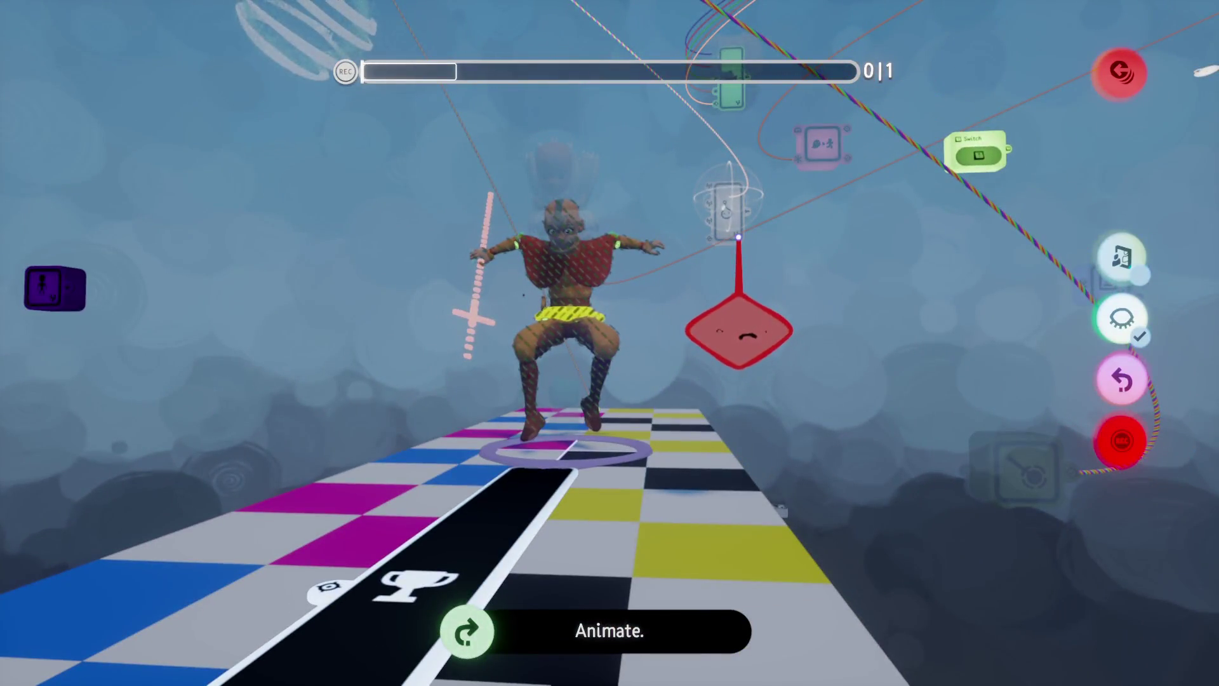
key(ctrl+z)
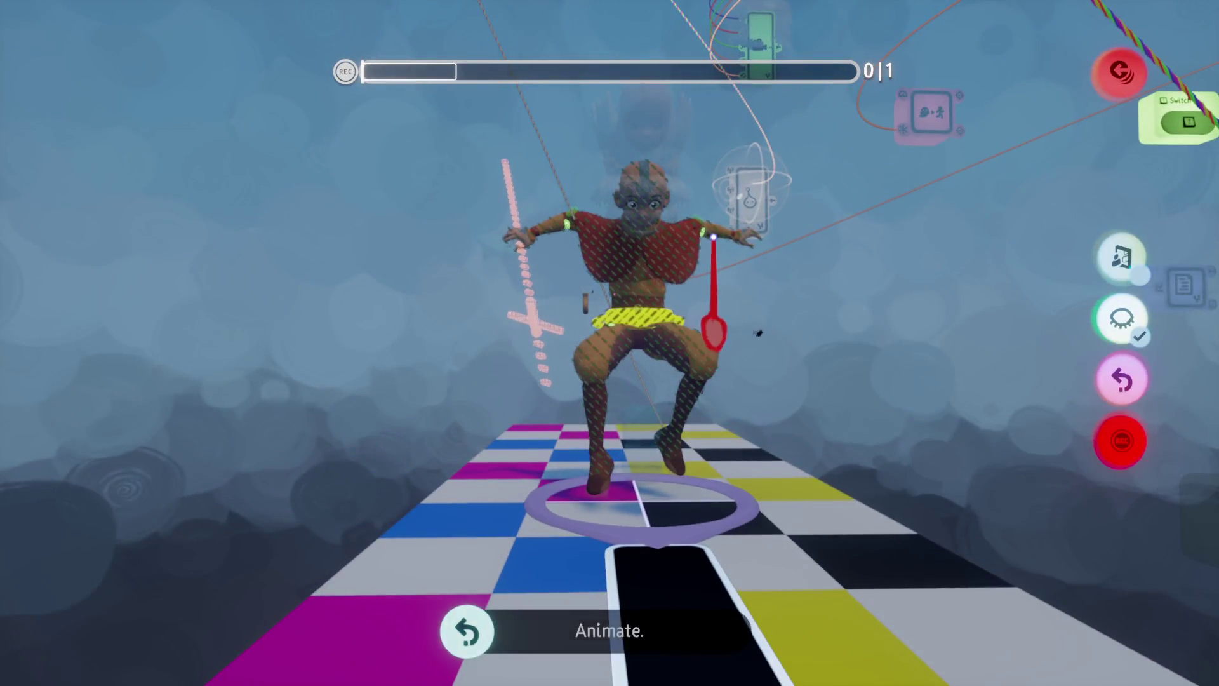
key(ctrl+shift+z)
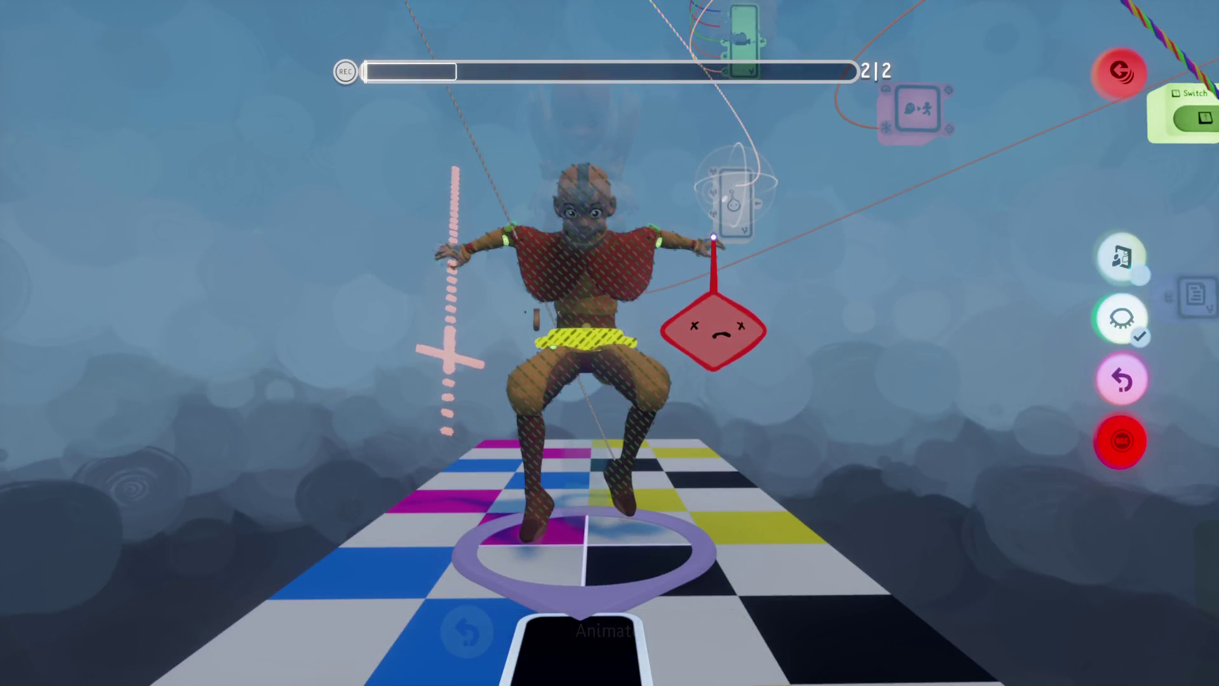
Step: Release Aang's wrist and play back the recorded jump animation
drag(714, 330, 761, 331)
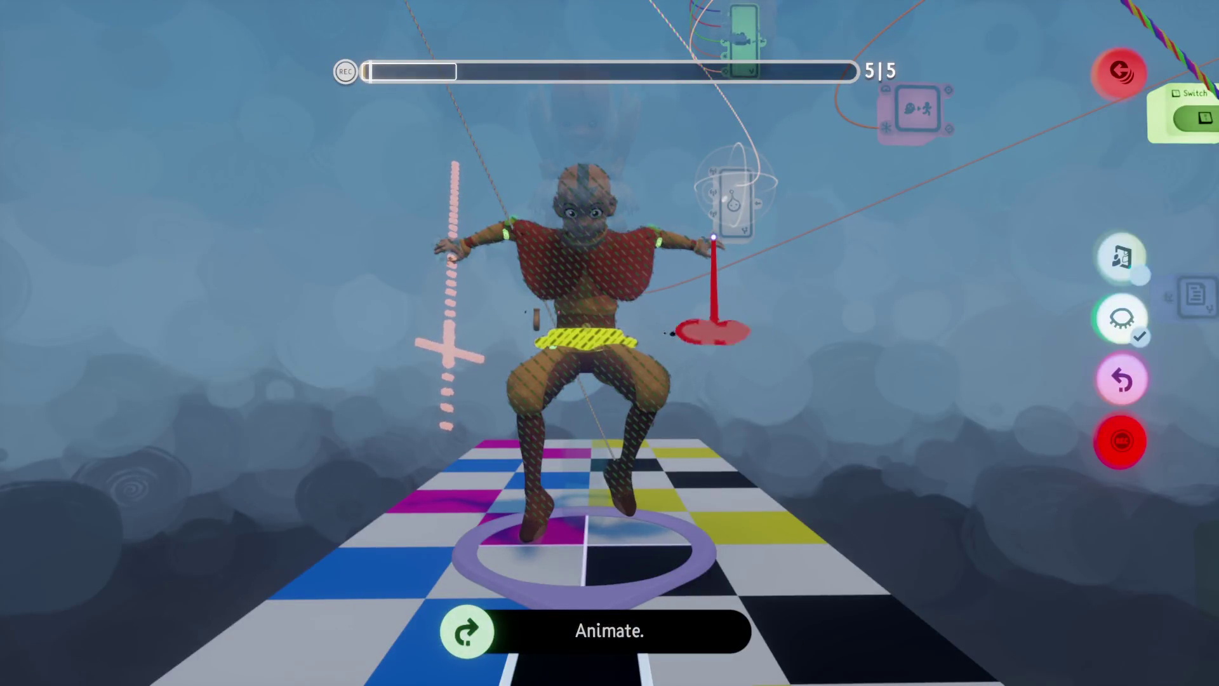
key(Escape)
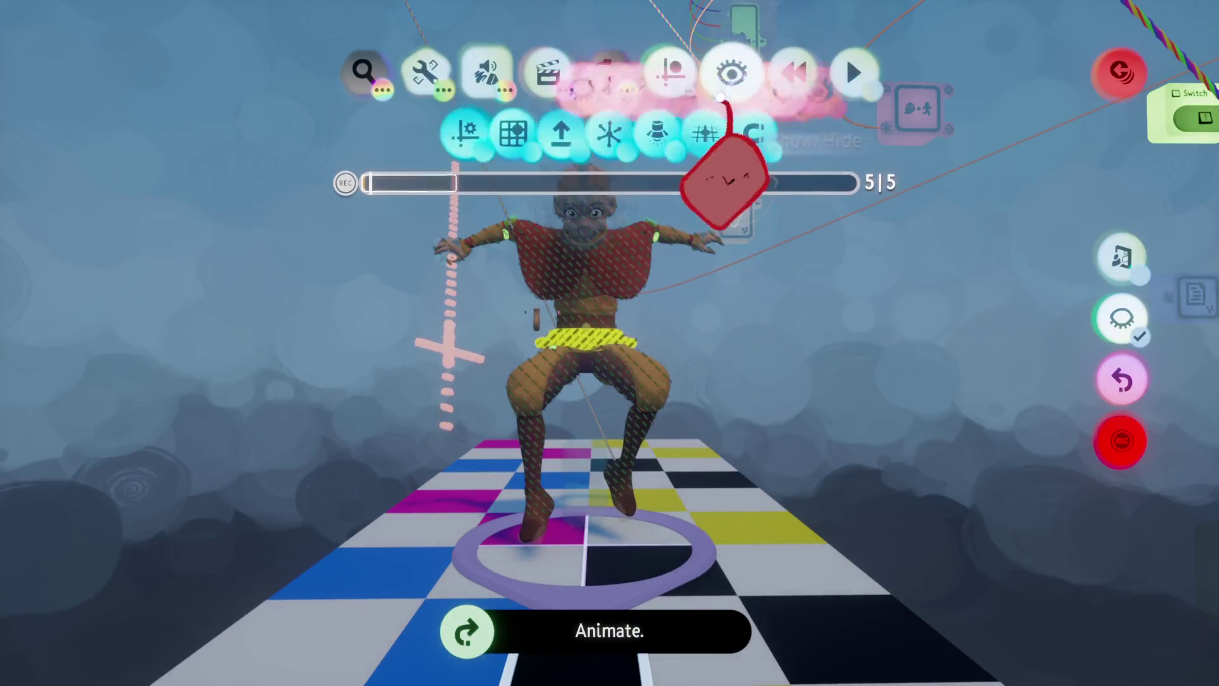
click(724, 73)
click(838, 70)
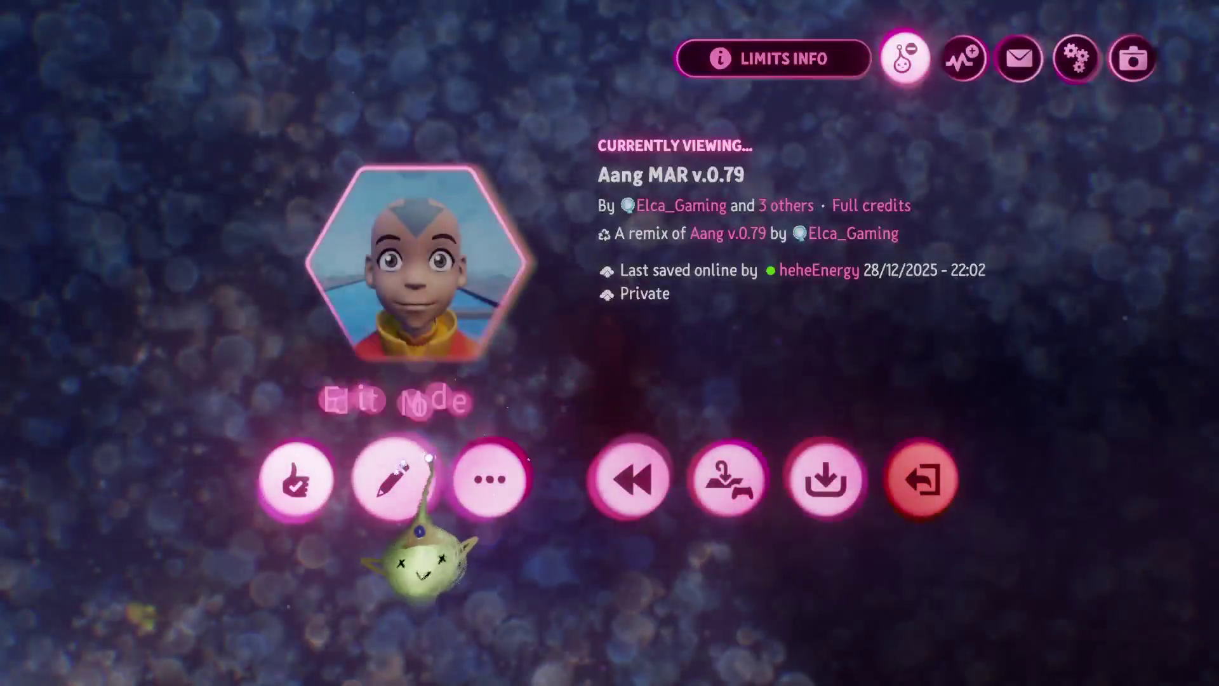
Step: Switch to Edit Mode, playtest Aang's jump again, then pause back into Edit Mode
click(400, 483)
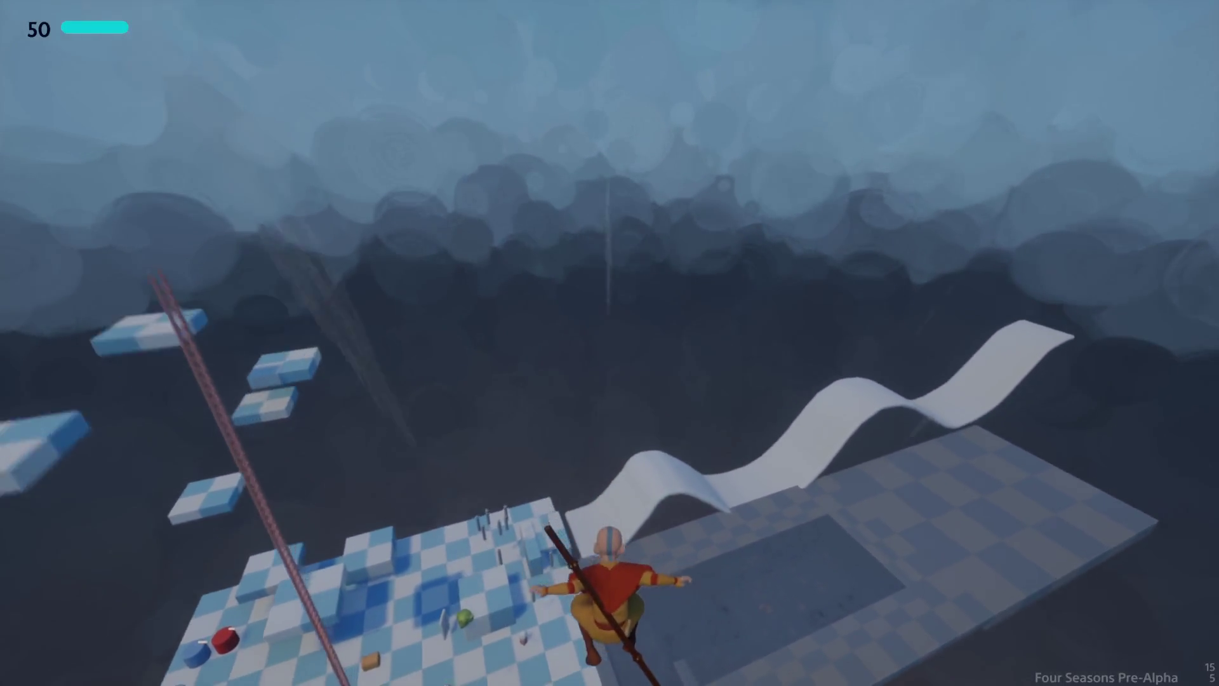
key(Escape)
click(397, 477)
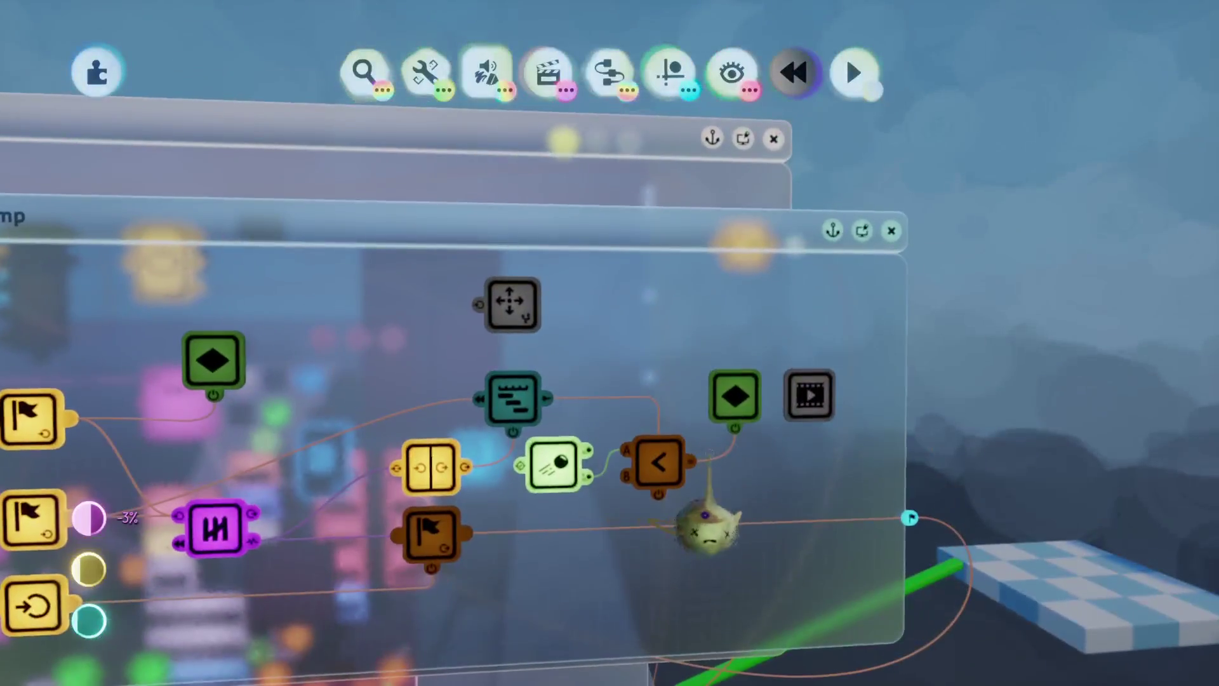
Step: Re-enter the Action Recorder for another recording pass on Aang's legs
click(854, 72)
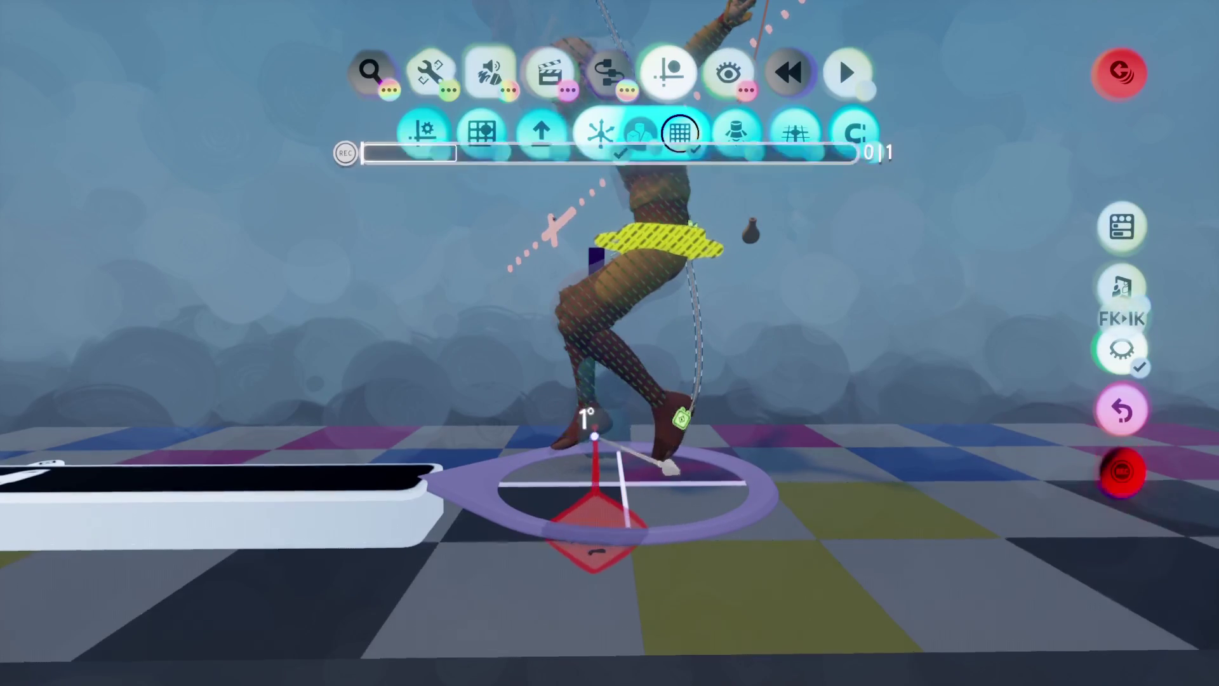
Step: Rotate Aang's foot joint upward to 34° in the jump recording
drag(578, 437, 590, 397)
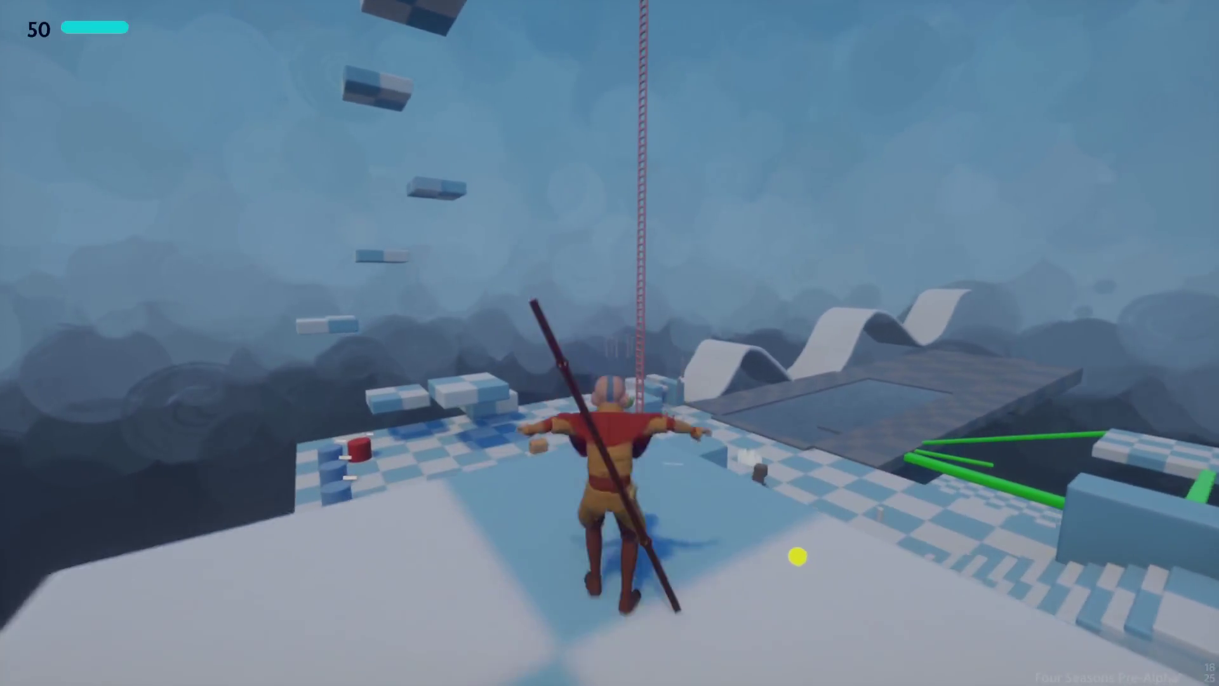
Step: Pause into Edit Mode and wire the magenta gadget's output into the Jump chip's mover
key(Escape)
key(Return)
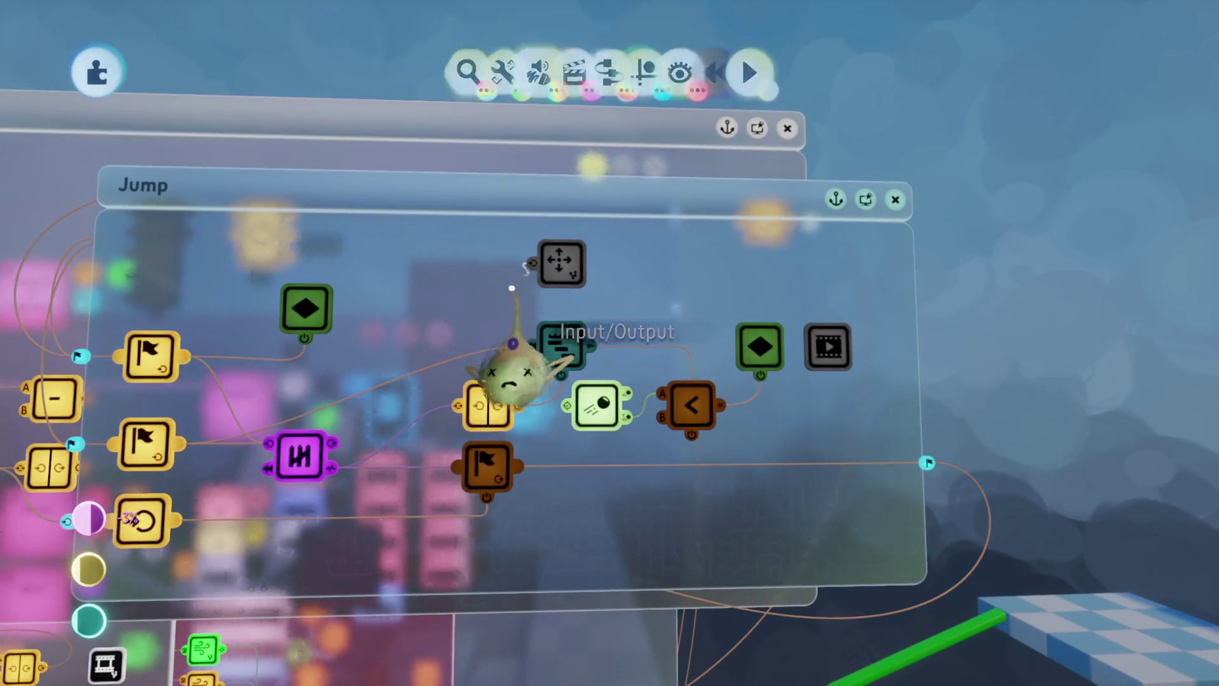
drag(512, 289, 346, 470)
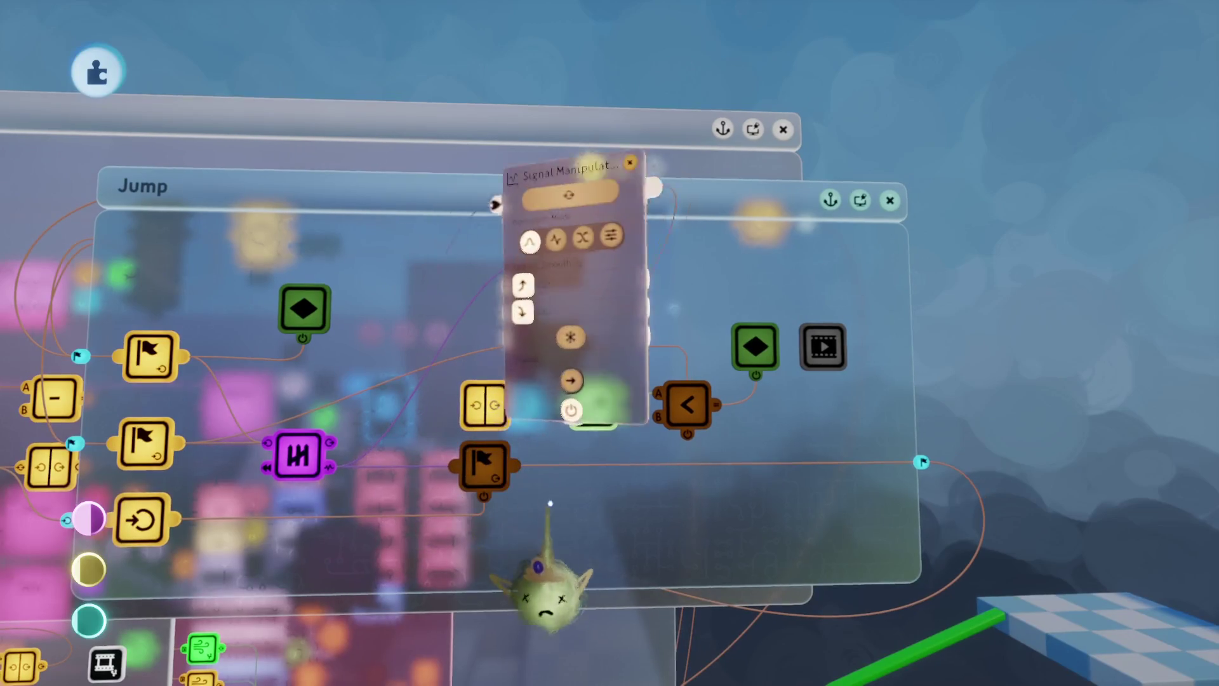
key(Escape)
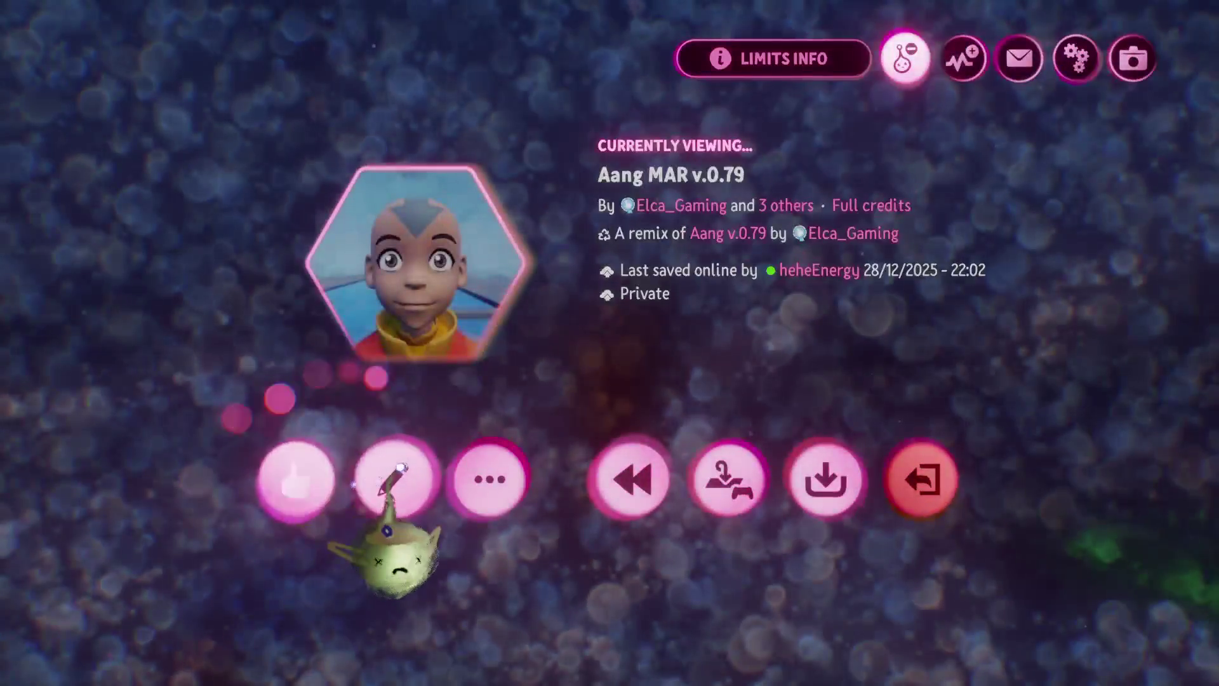
Step: Close the pause menu and resume editing with the Action Recorder timeline
key(Escape)
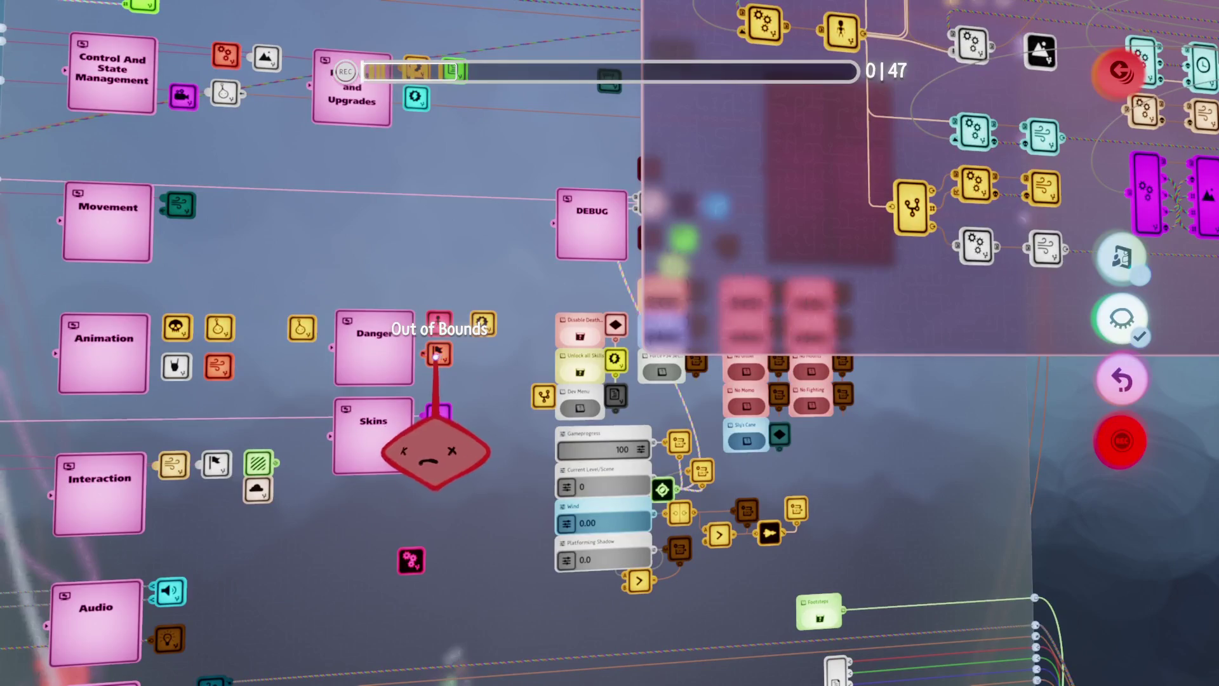
Step: Open the Cape wind microchip and pick an editing tool for the jump animation
click(229, 358)
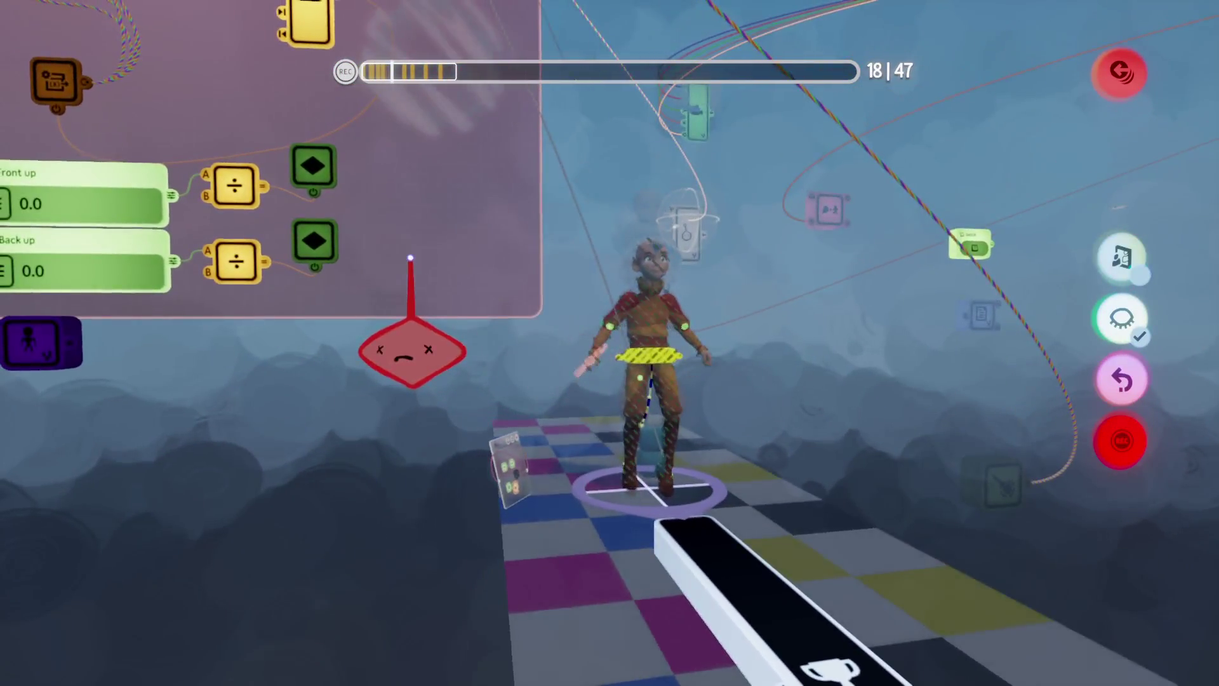
right_click(536, 204)
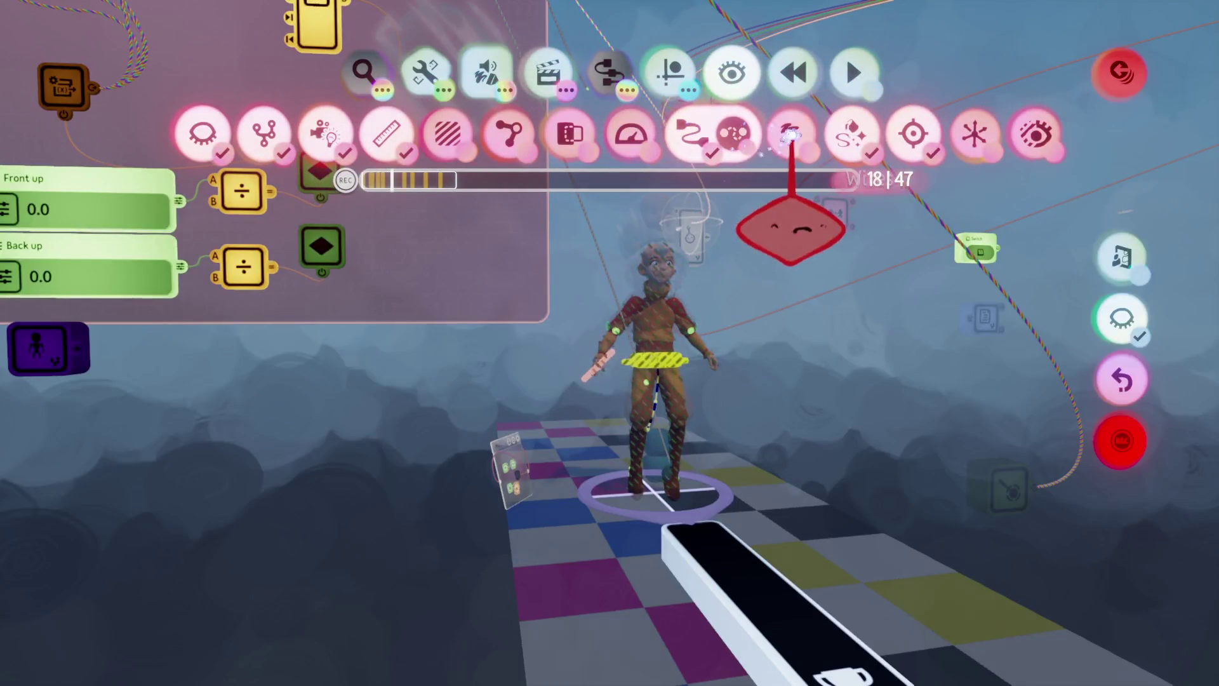
click(791, 133)
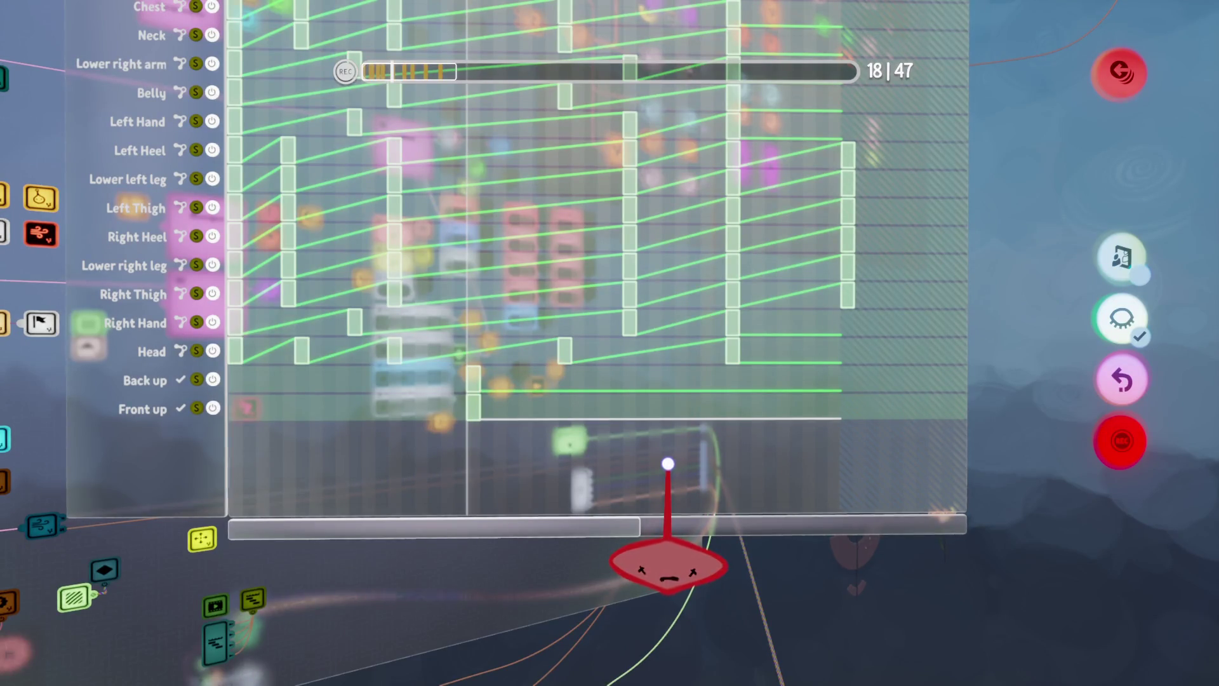
Step: Move the Back up/Front up keyframe later past neighbouring keys and lower Back up to 1.5
mouse_move(668, 463)
mouse_down()
mouse_move(664, 441)
mouse_move(664, 463)
mouse_move(643, 428)
mouse_move(643, 439)
mouse_up()
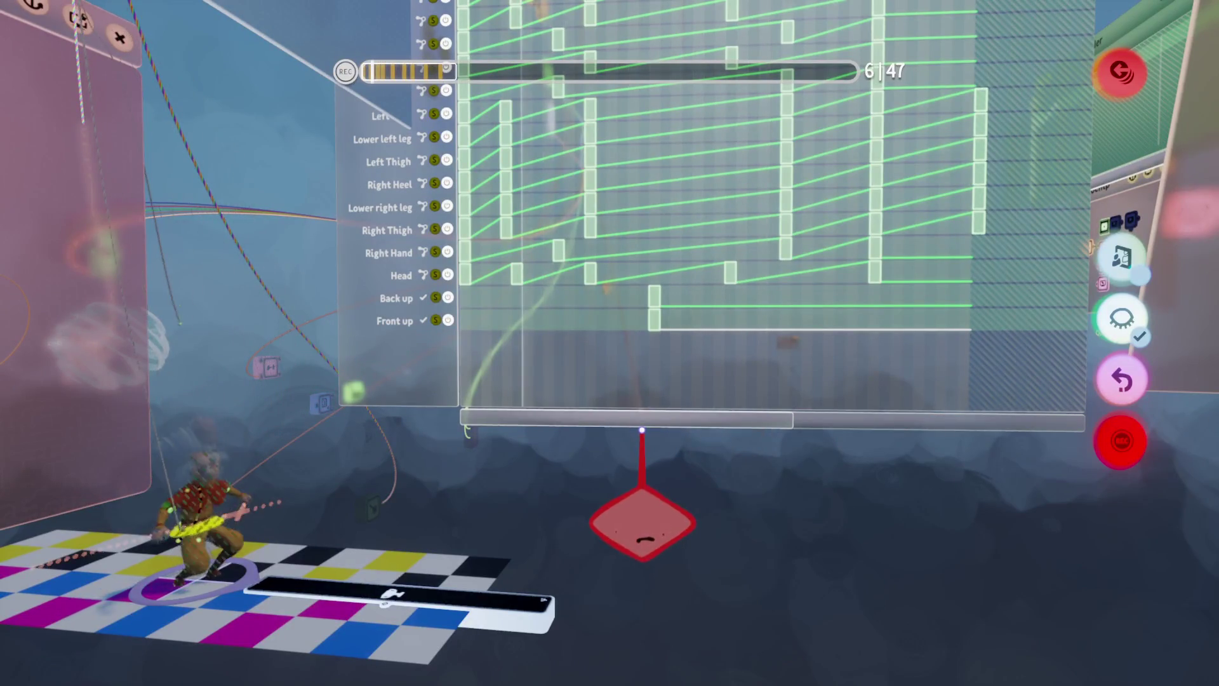
mouse_move(641, 431)
mouse_down()
mouse_move(654, 325)
mouse_move(517, 318)
mouse_up()
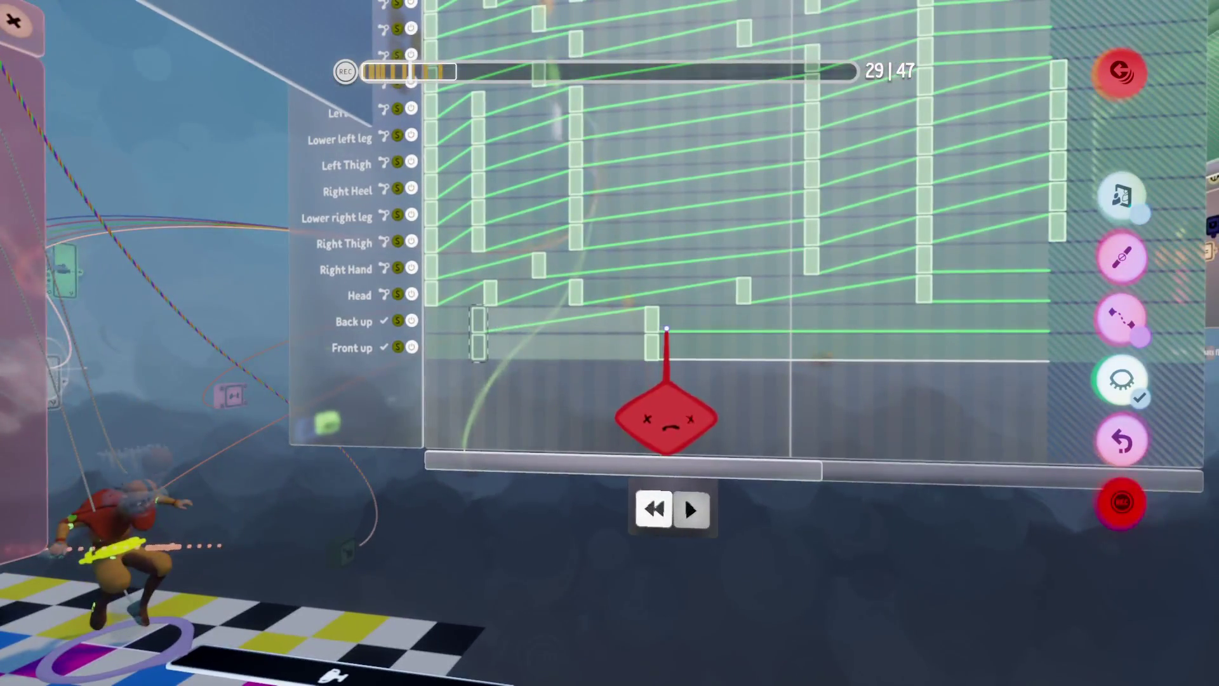
mouse_move(667, 331)
mouse_down()
mouse_move(654, 331)
mouse_move(659, 321)
mouse_up()
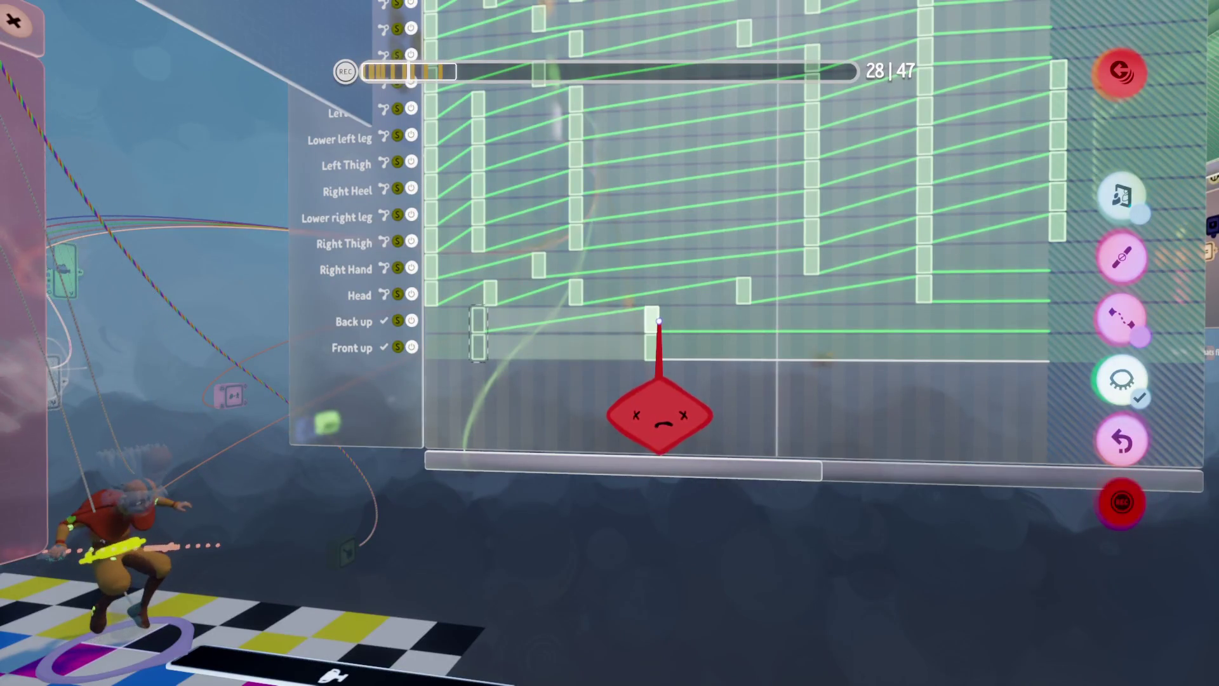
click(654, 319)
mouse_move(642, 315)
mouse_down()
mouse_move(718, 311)
mouse_move(778, 331)
mouse_up()
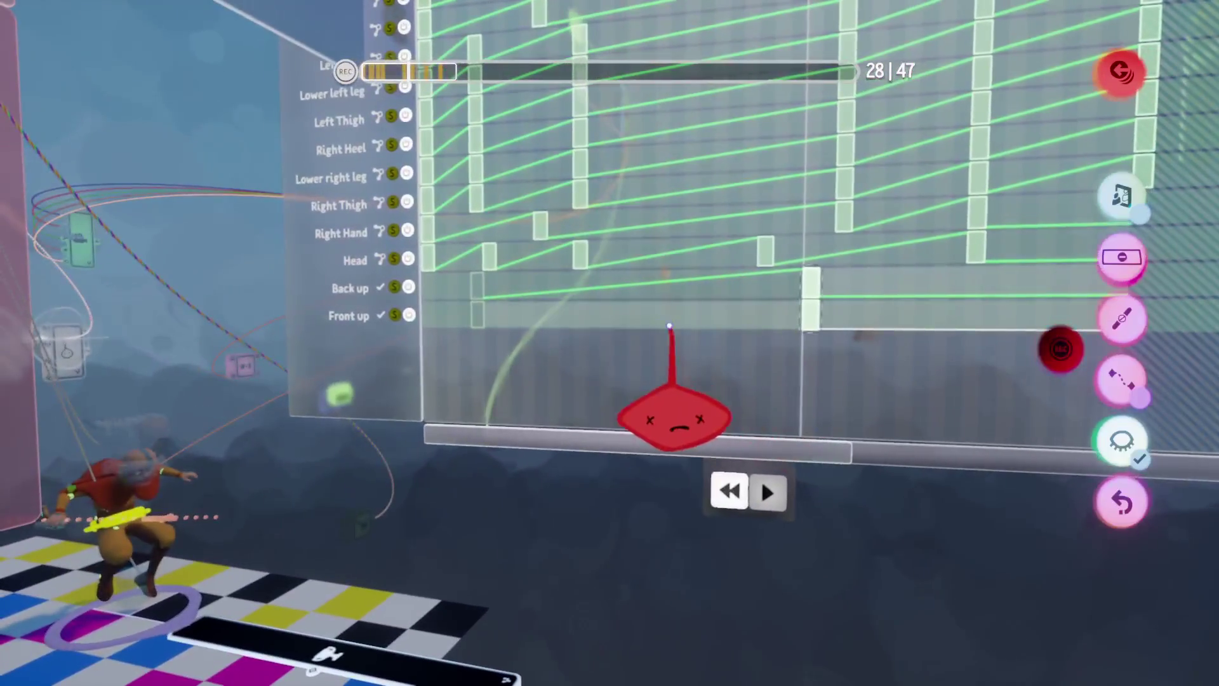
mouse_move(471, 313)
mouse_down()
mouse_move(626, 331)
mouse_move(690, 318)
mouse_up()
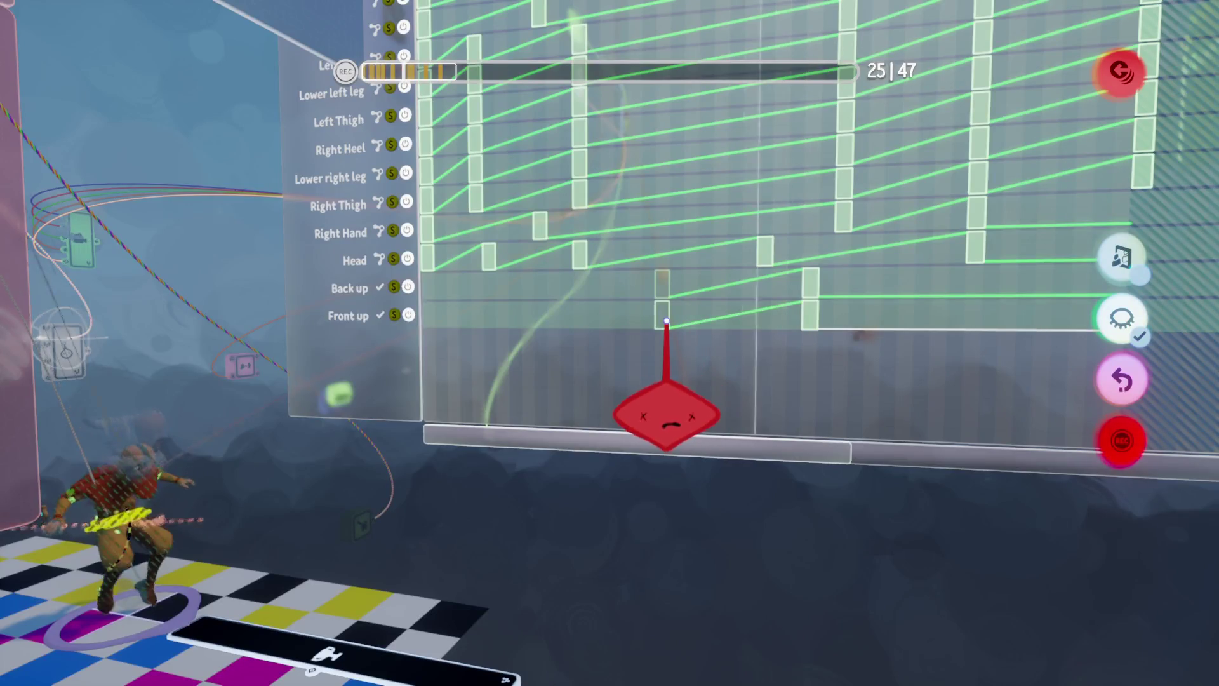
drag(667, 322, 651, 326)
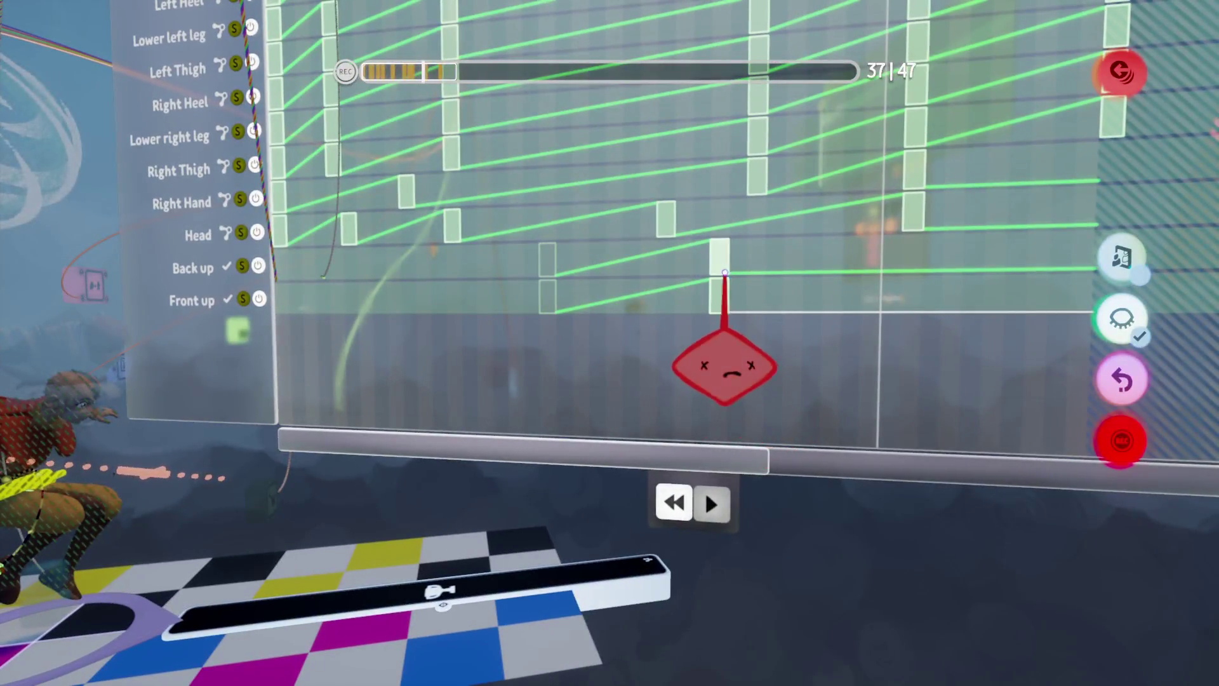
mouse_move(725, 273)
mouse_down()
mouse_move(721, 250)
mouse_move(789, 239)
mouse_move(813, 296)
mouse_up()
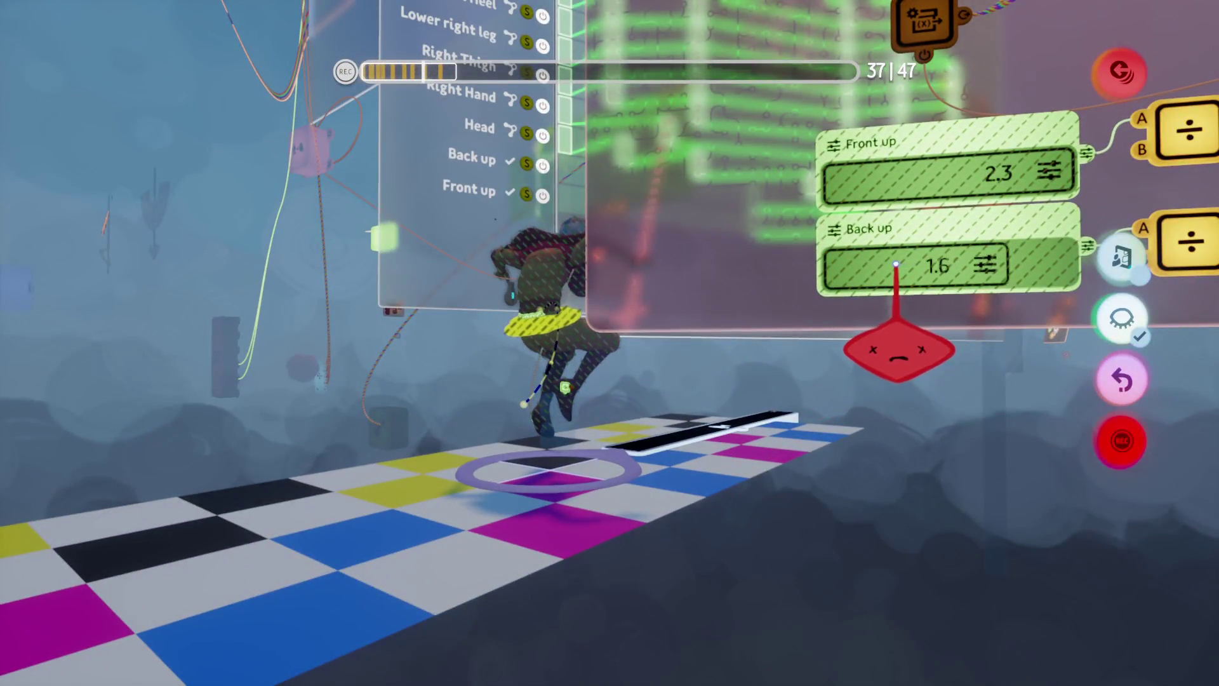
drag(899, 349, 767, 349)
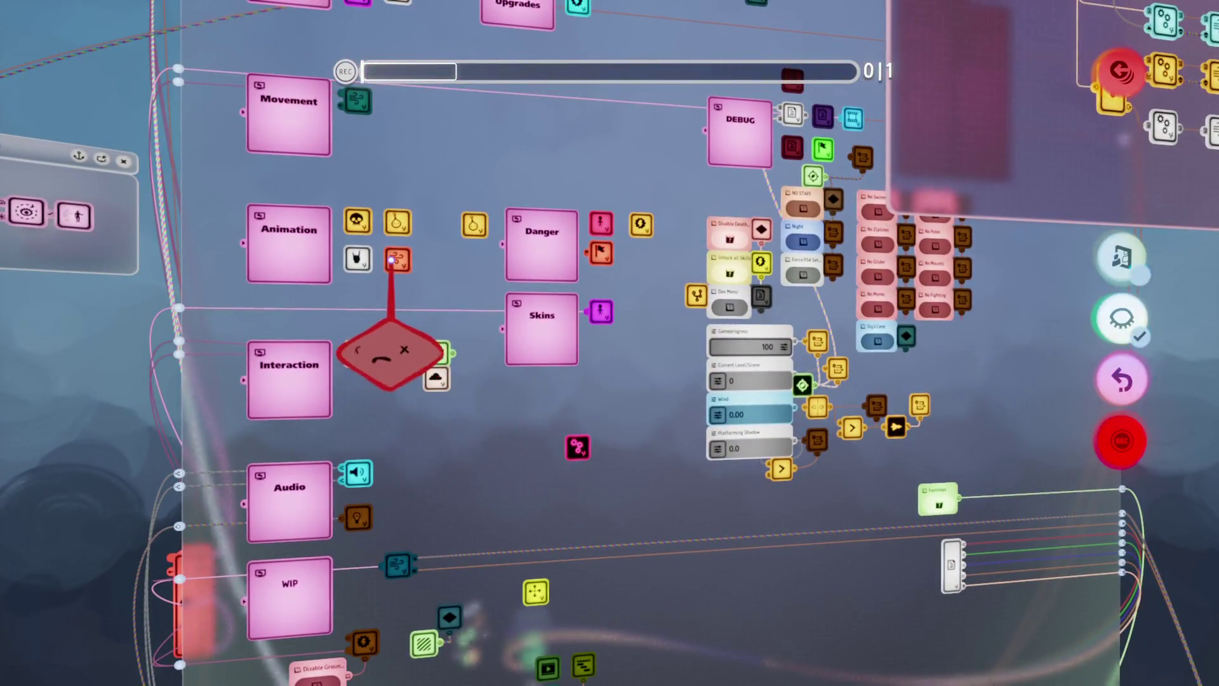
Step: Open the Cape wind chip, expand the Jump recorder timeline, and open Switch to fall settings
click(394, 259)
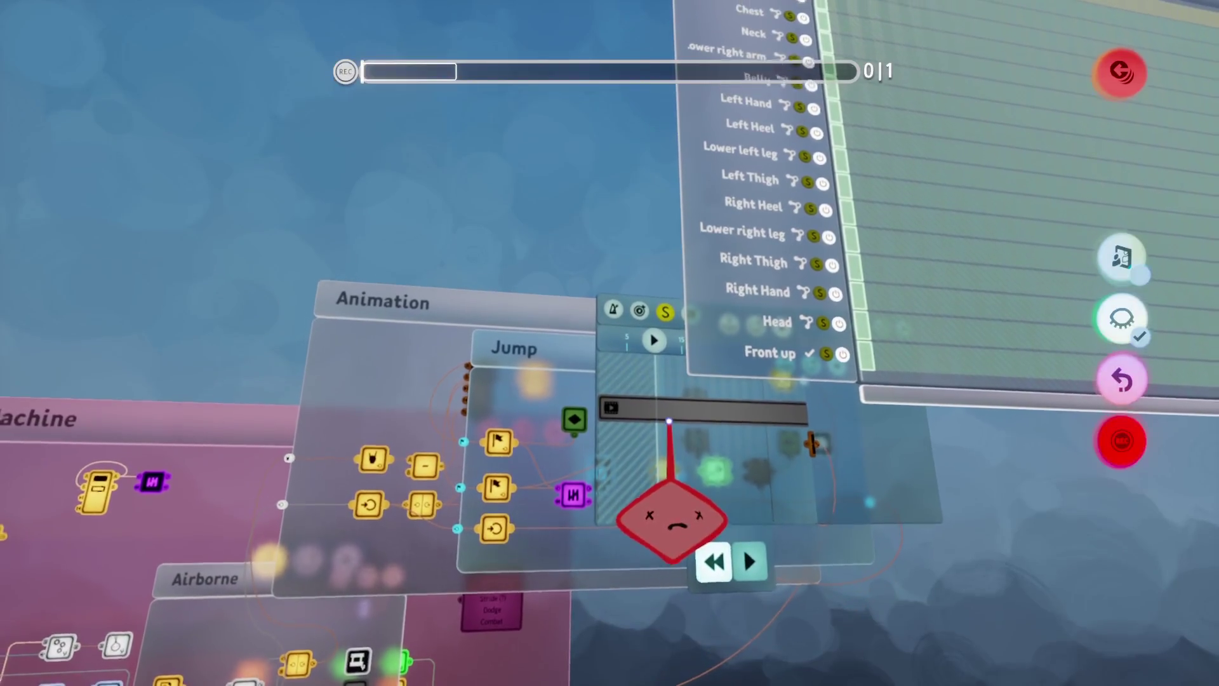
click(669, 421)
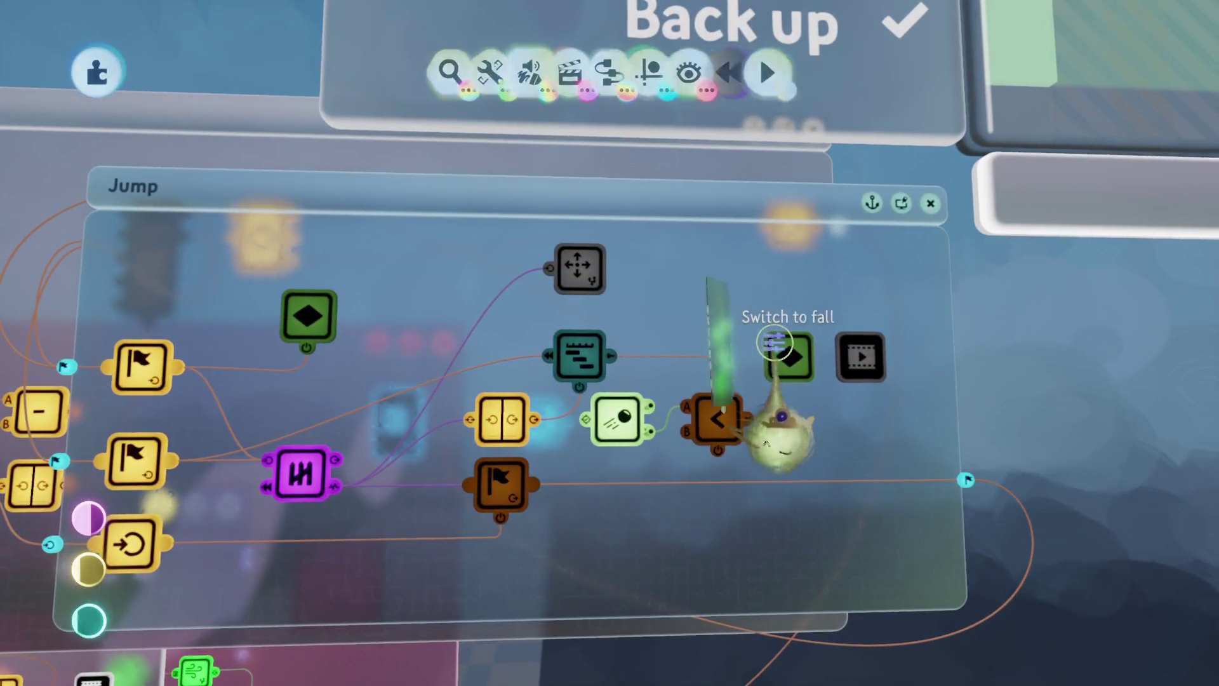
click(778, 381)
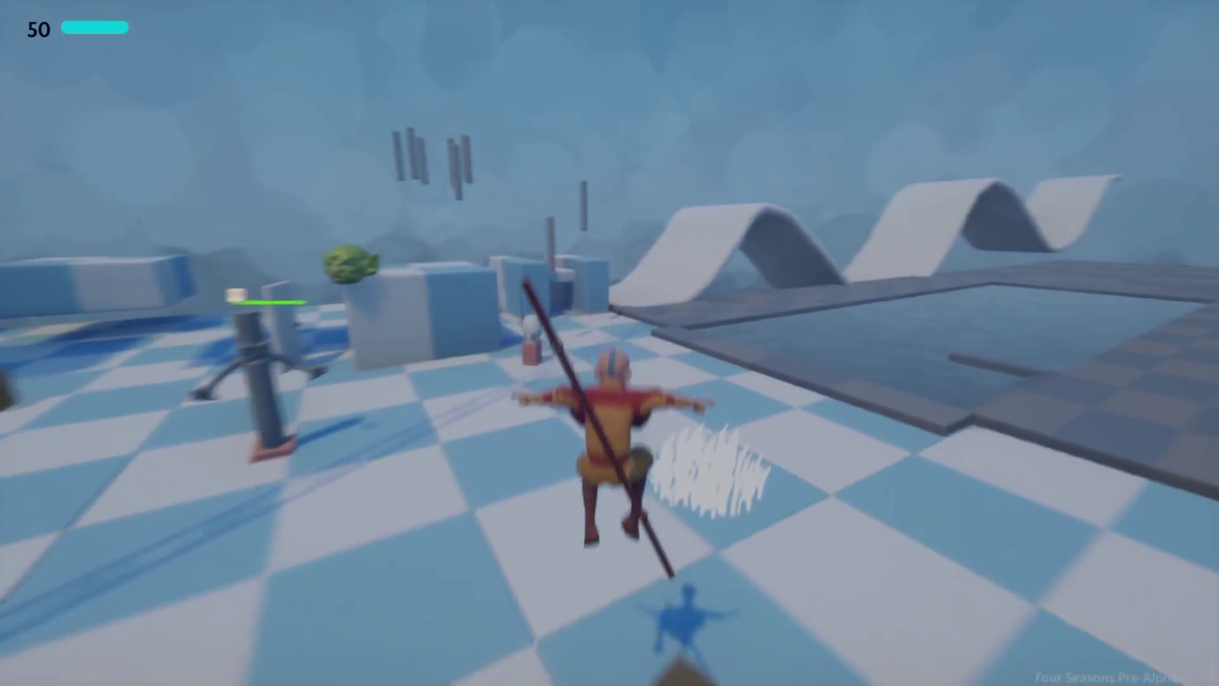
Step: Jump Aang repeatedly along the stone path to test the new animation, then pause
key(w)
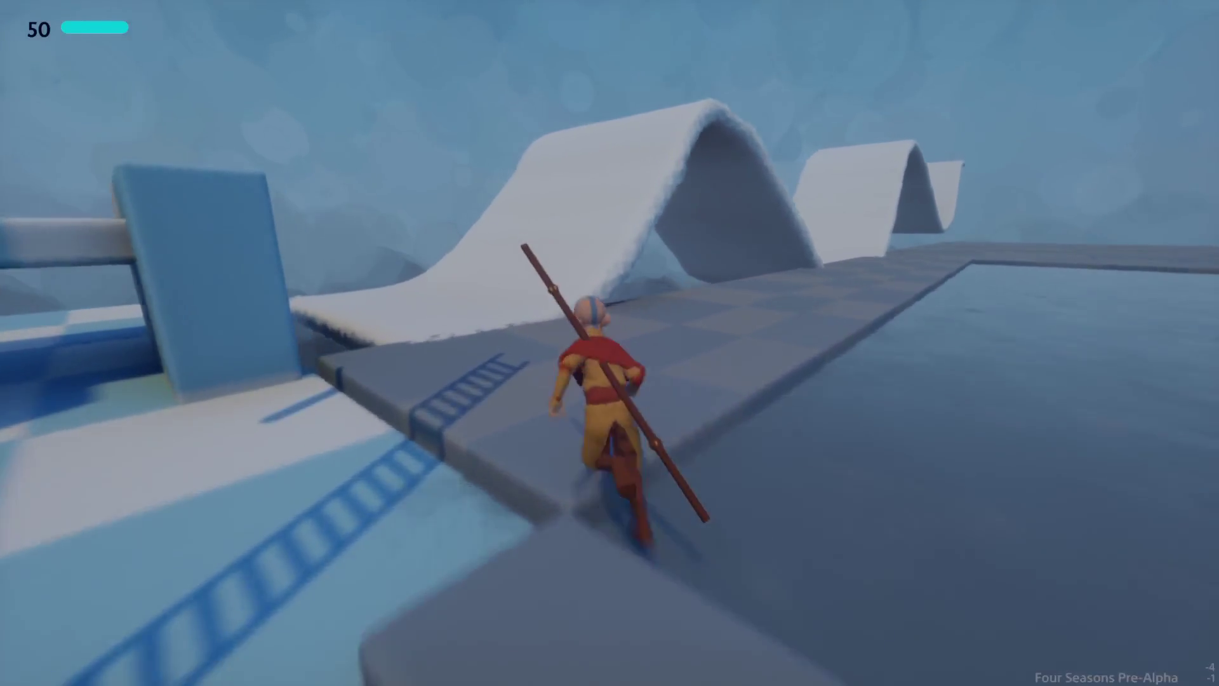
key(space)
key(space)
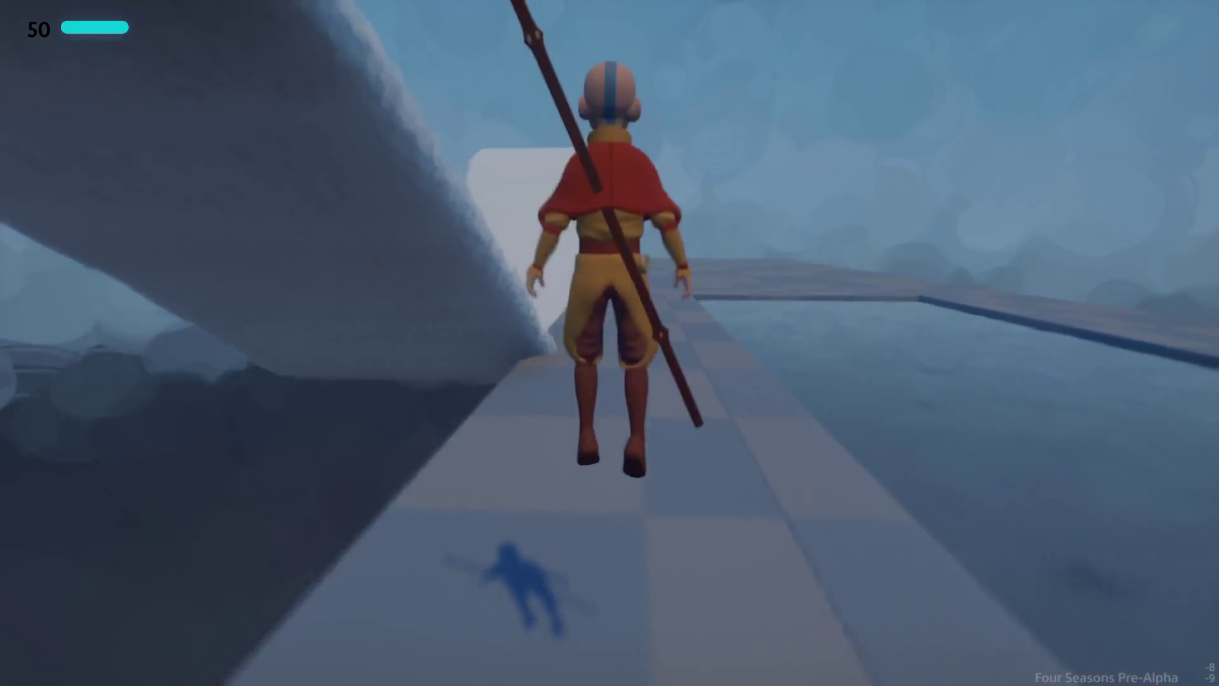
key(space)
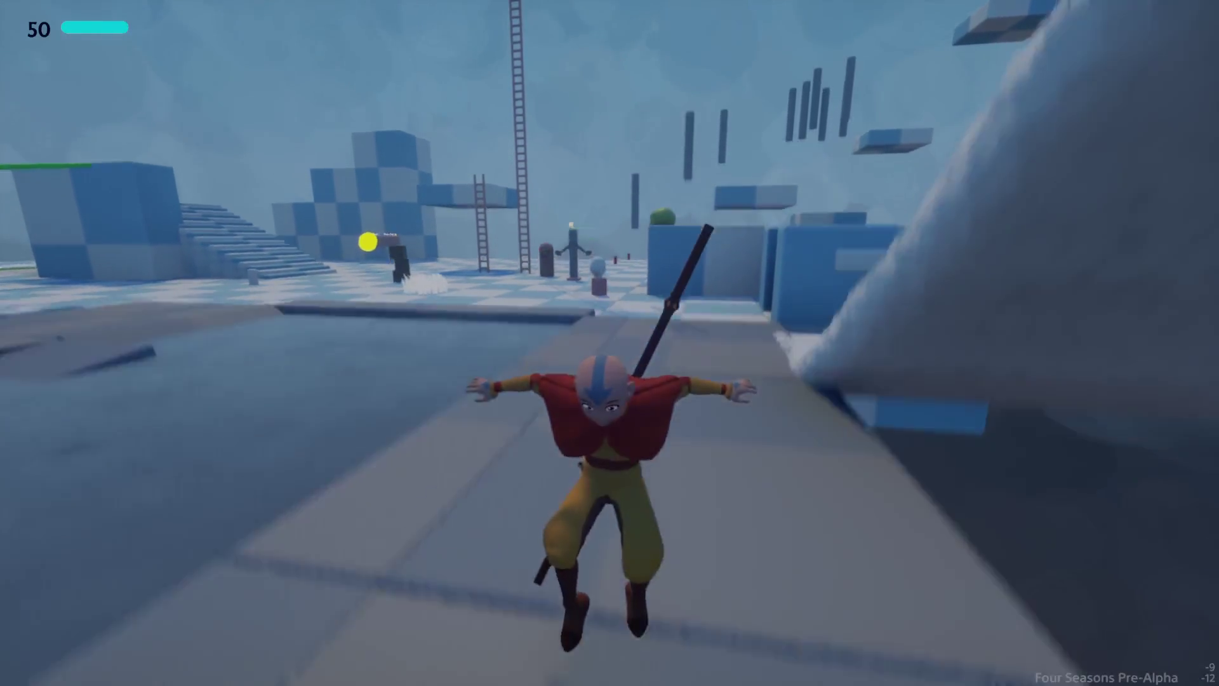
key(space)
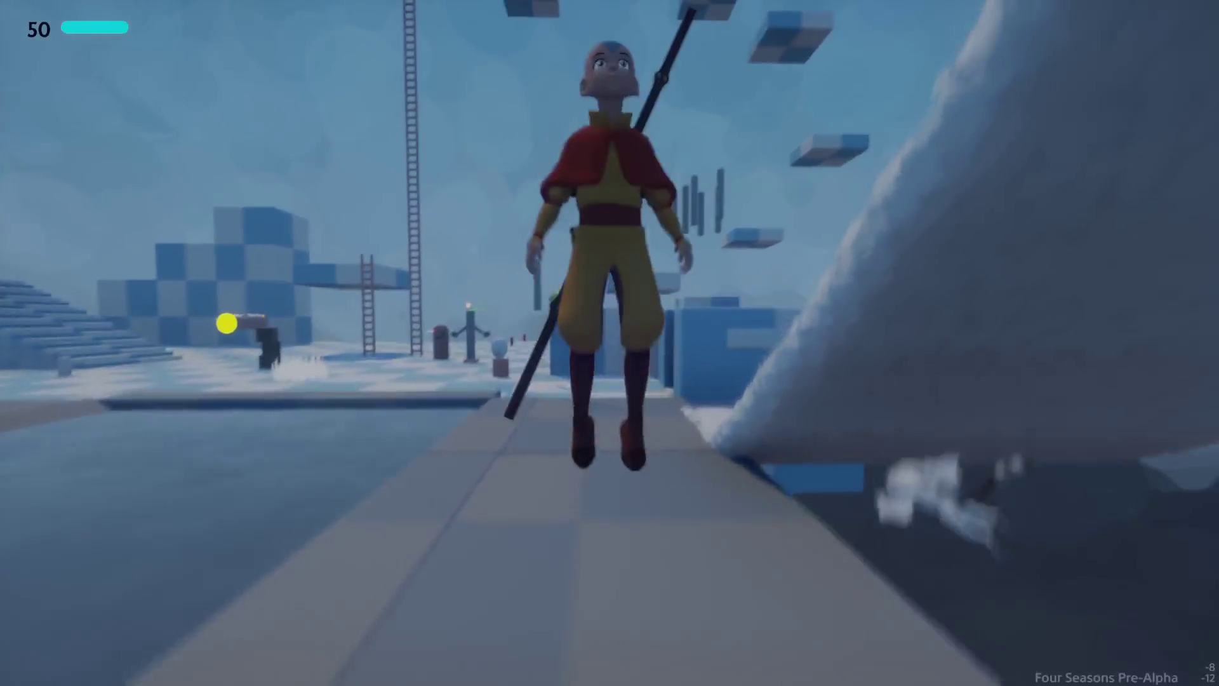
key(space)
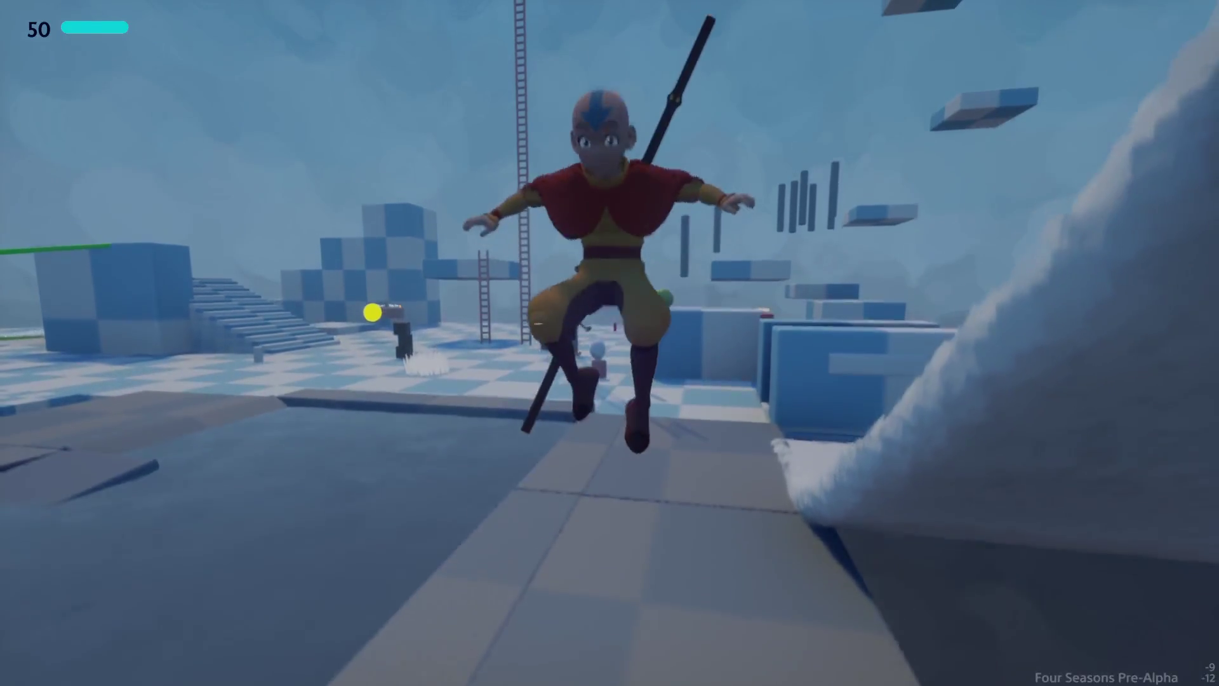
key(space)
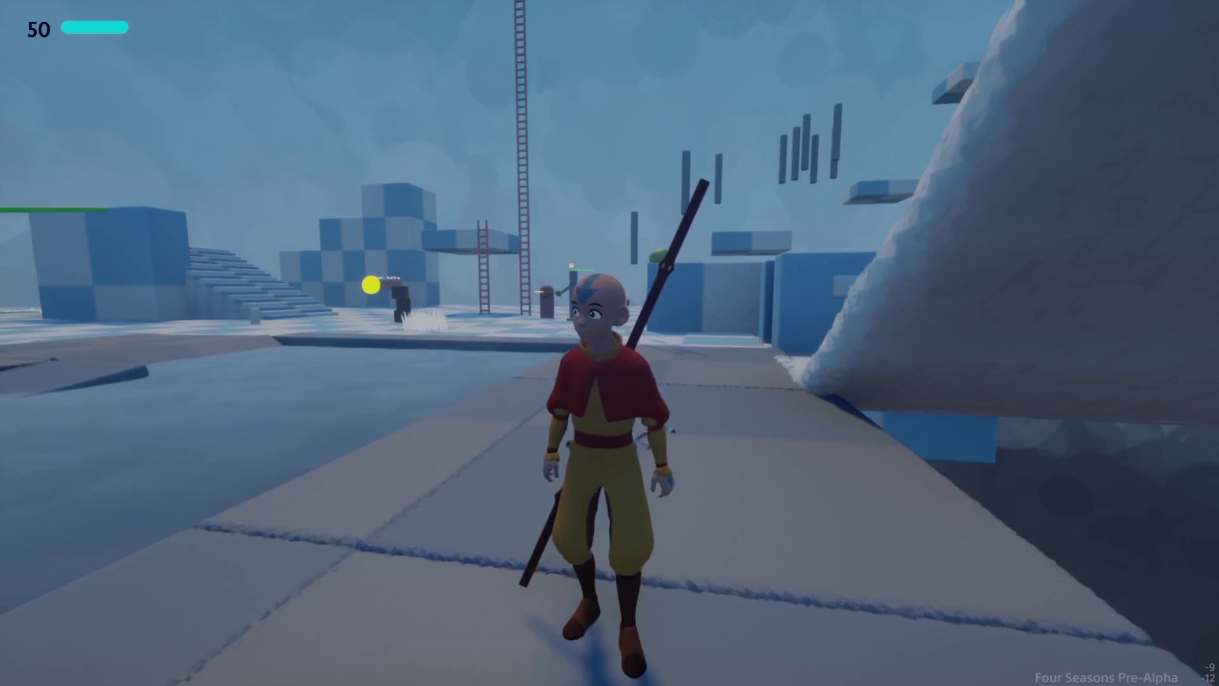
key(space)
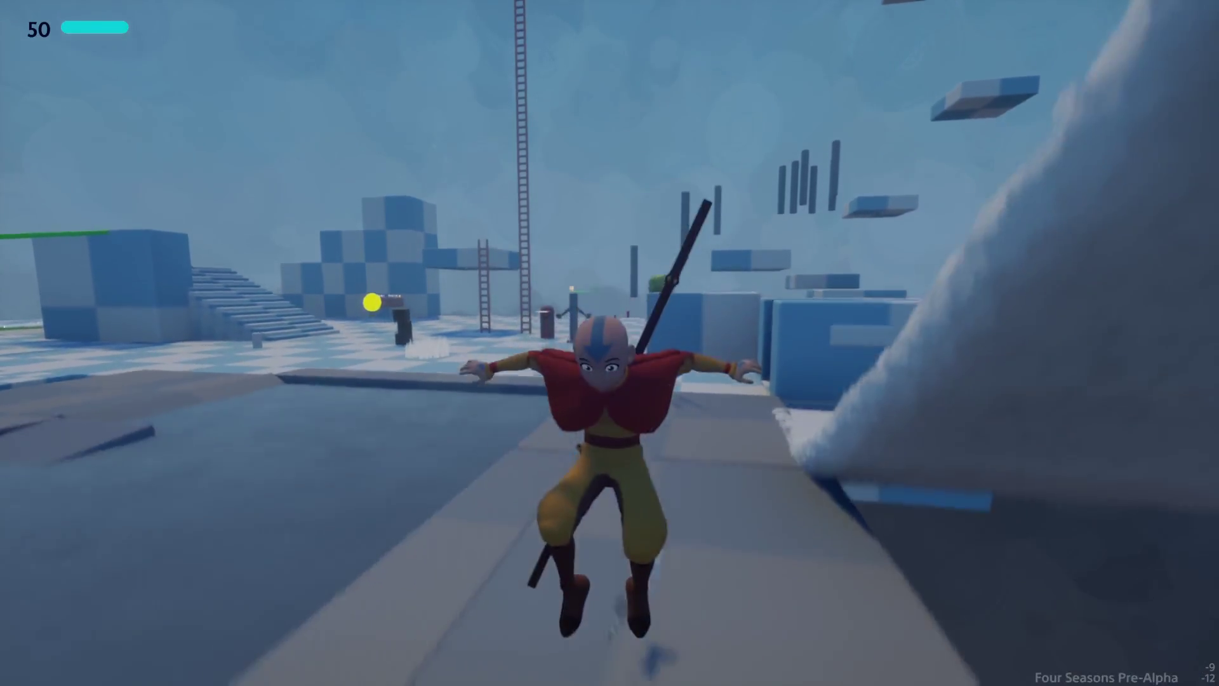
key(space)
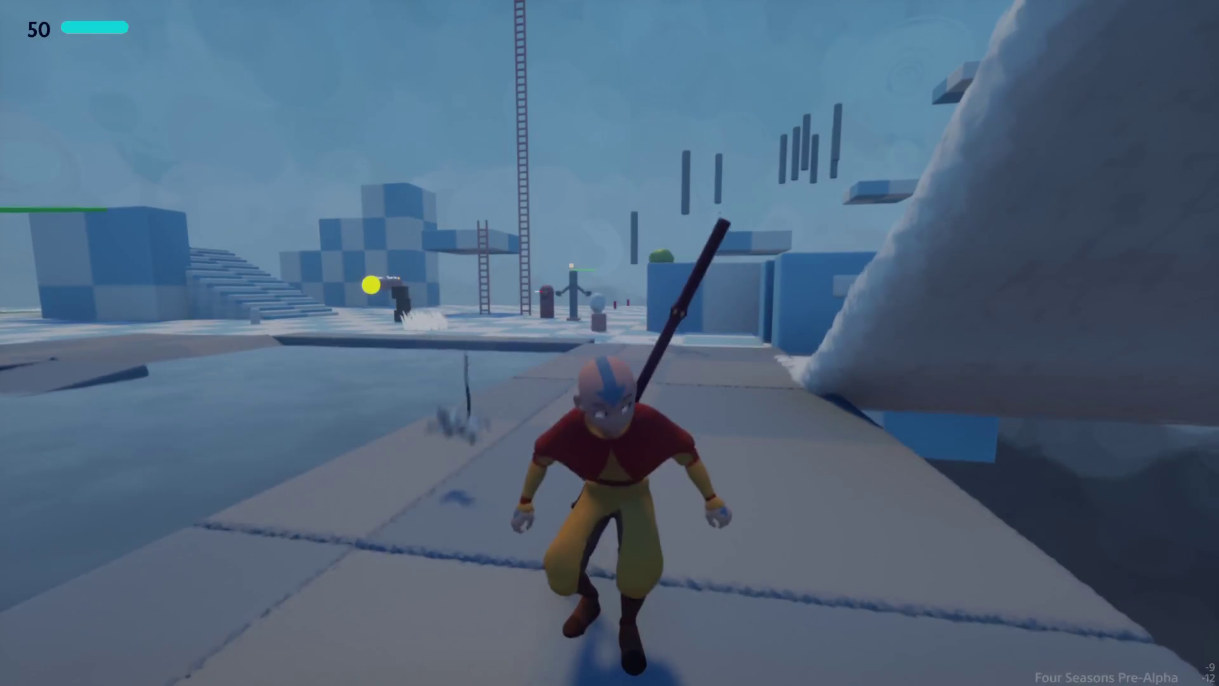
key(space)
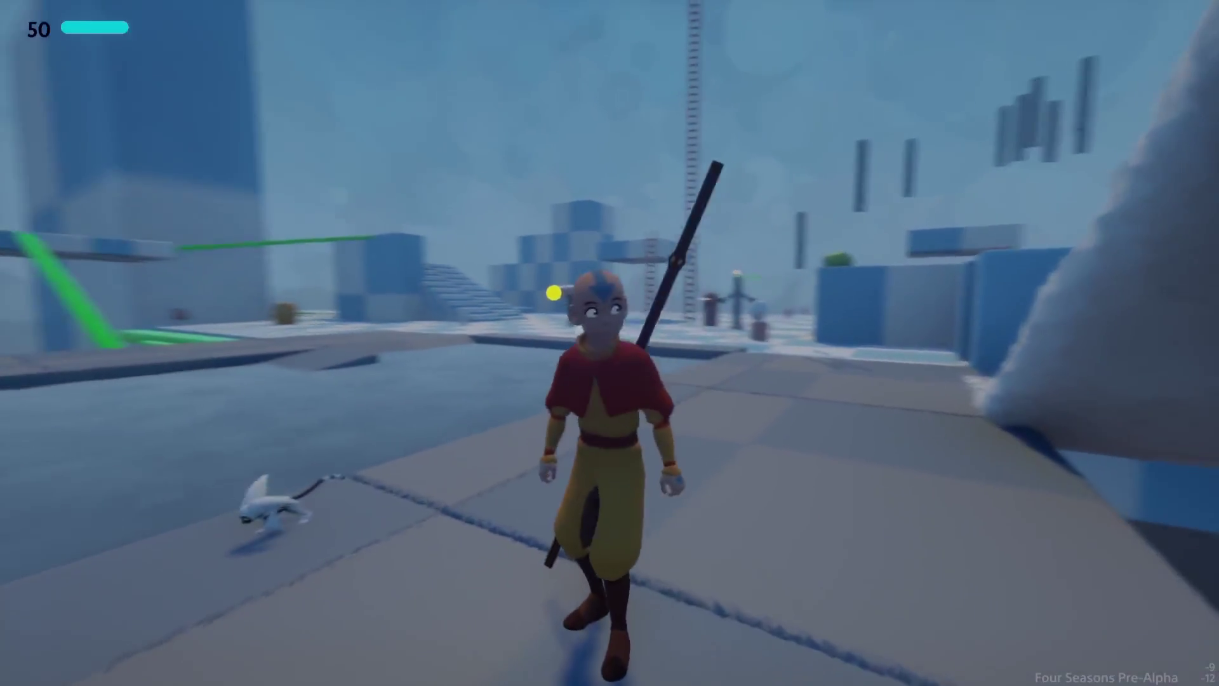
key(Escape)
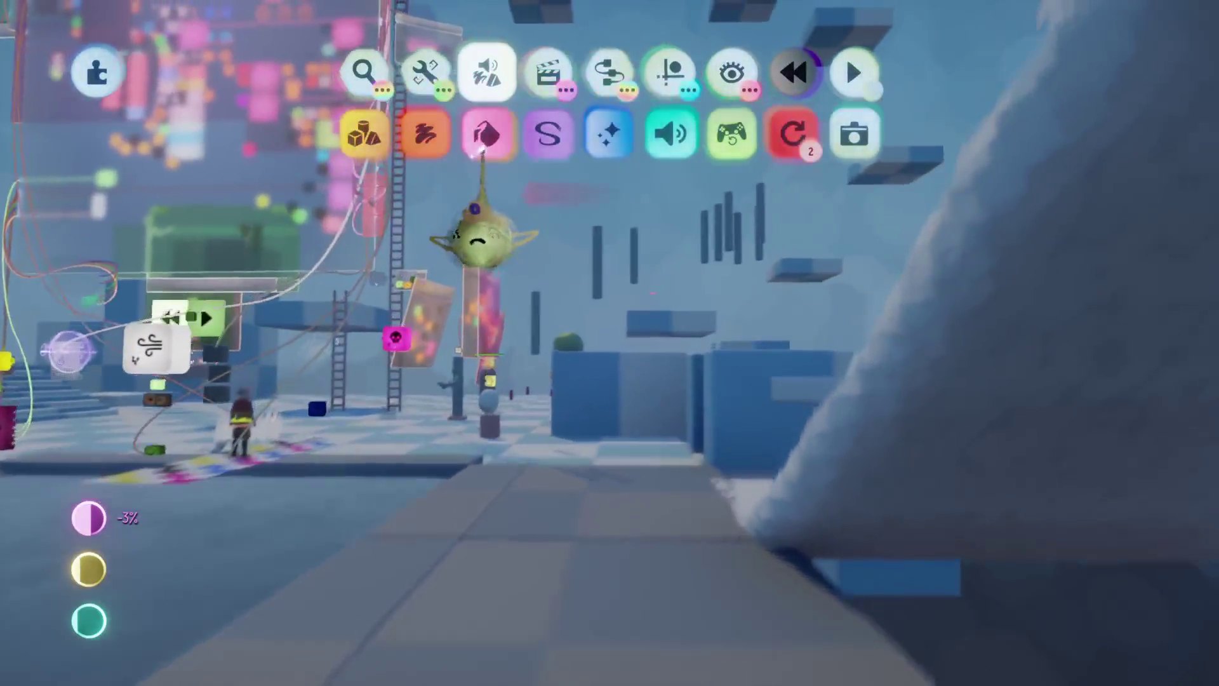
Step: Finish editing Aang's drawing and leave paint mode back to the scene
click(476, 239)
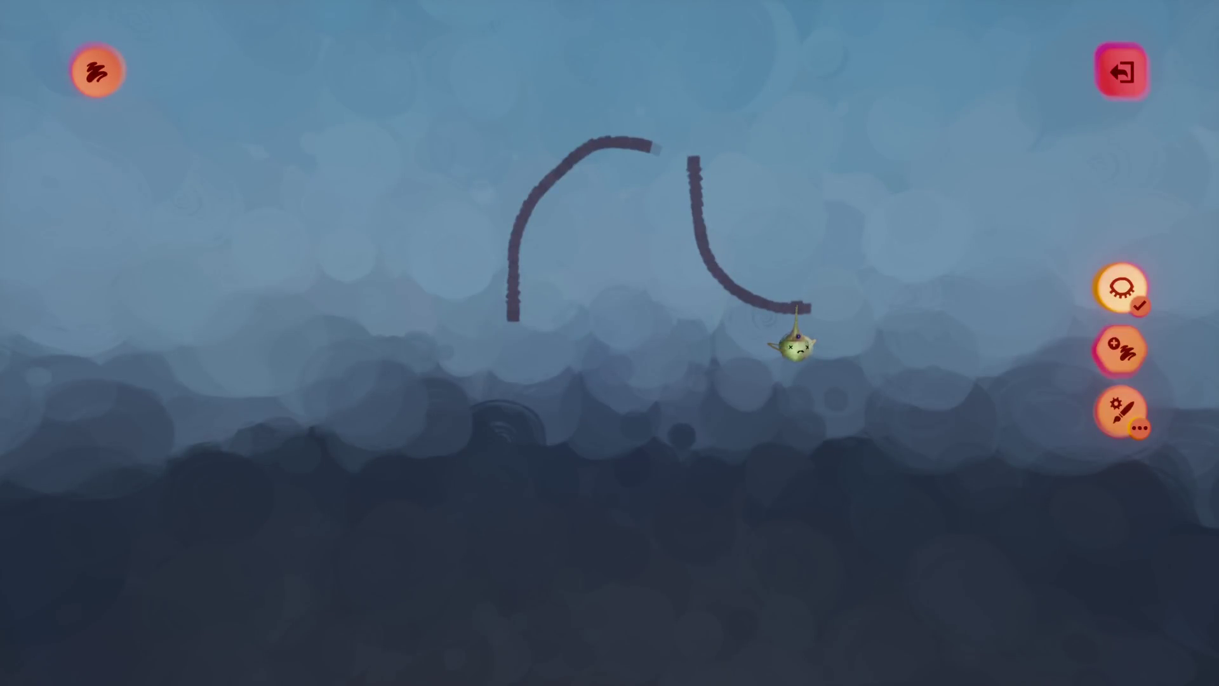
mouse_move(718, 228)
mouse_down()
mouse_move(680, 218)
mouse_move(691, 210)
mouse_move(577, 136)
mouse_move(487, 237)
mouse_up()
key(Escape)
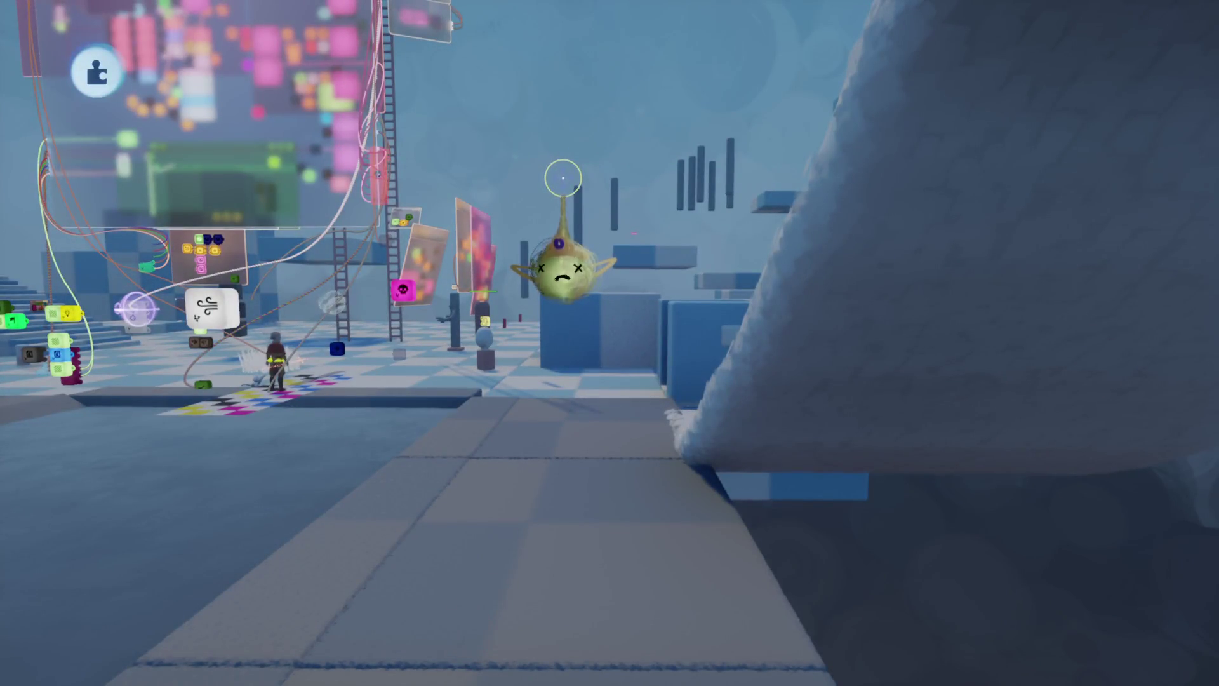
Step: Playtest Aang running and jumping, then pause and return to edit mode
key(Escape)
key(Return)
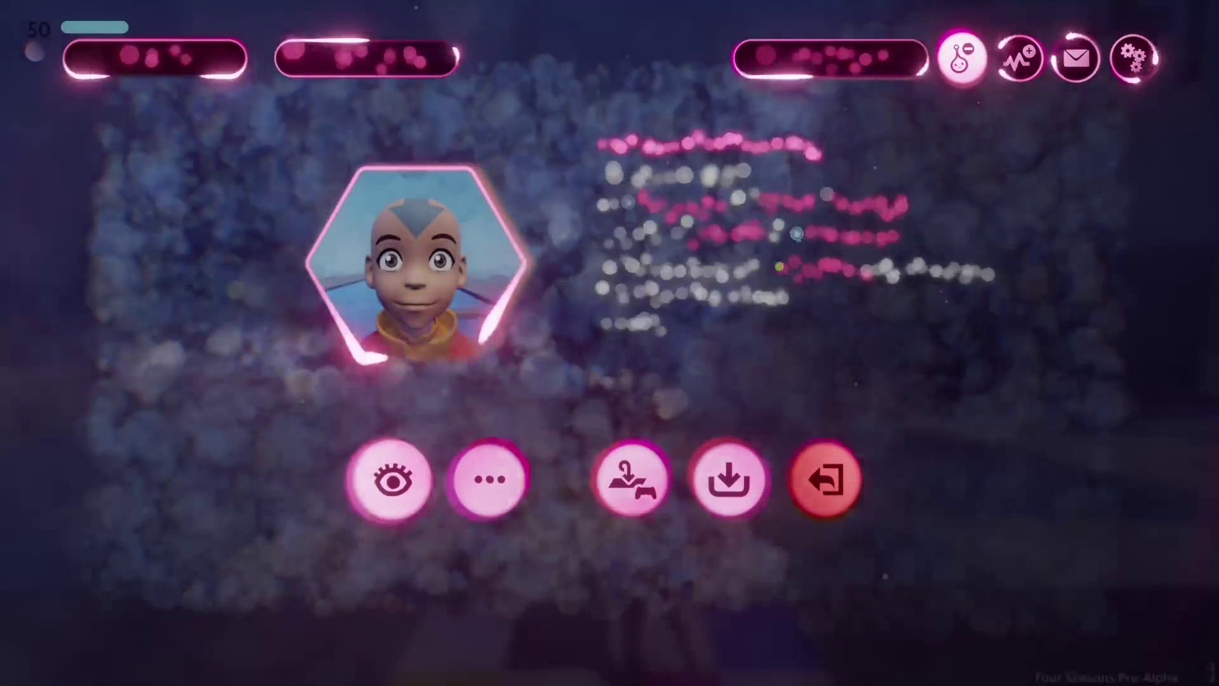
key(w)
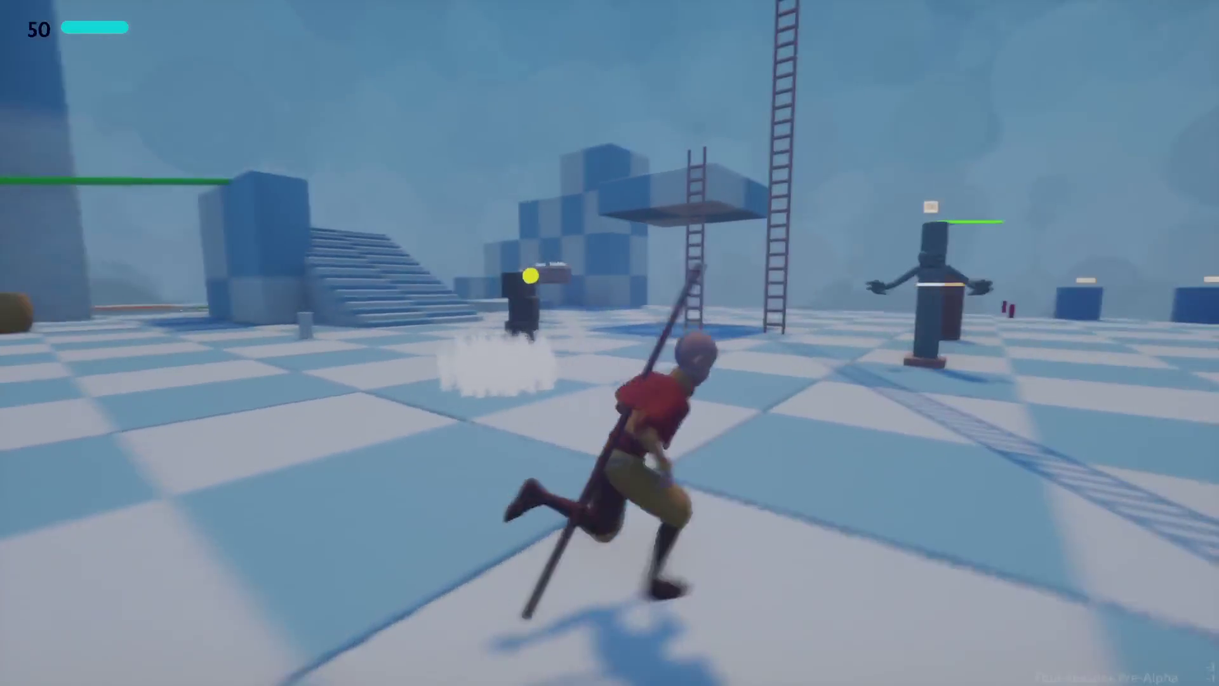
key(w)
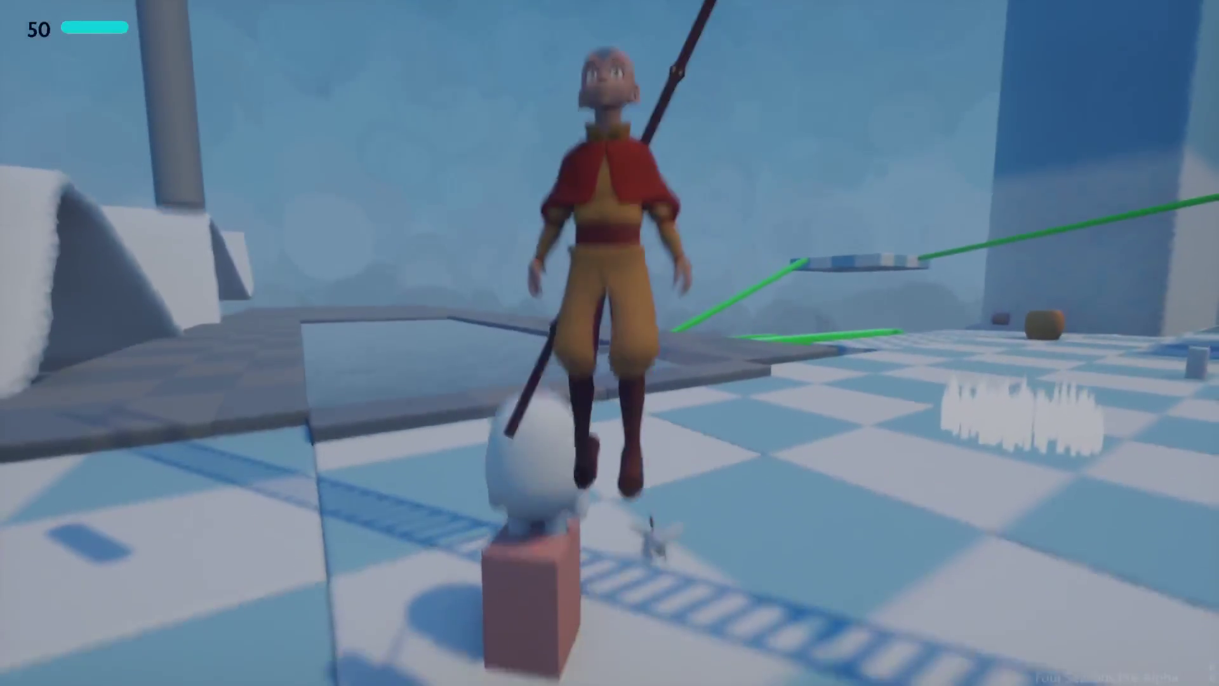
key(Escape)
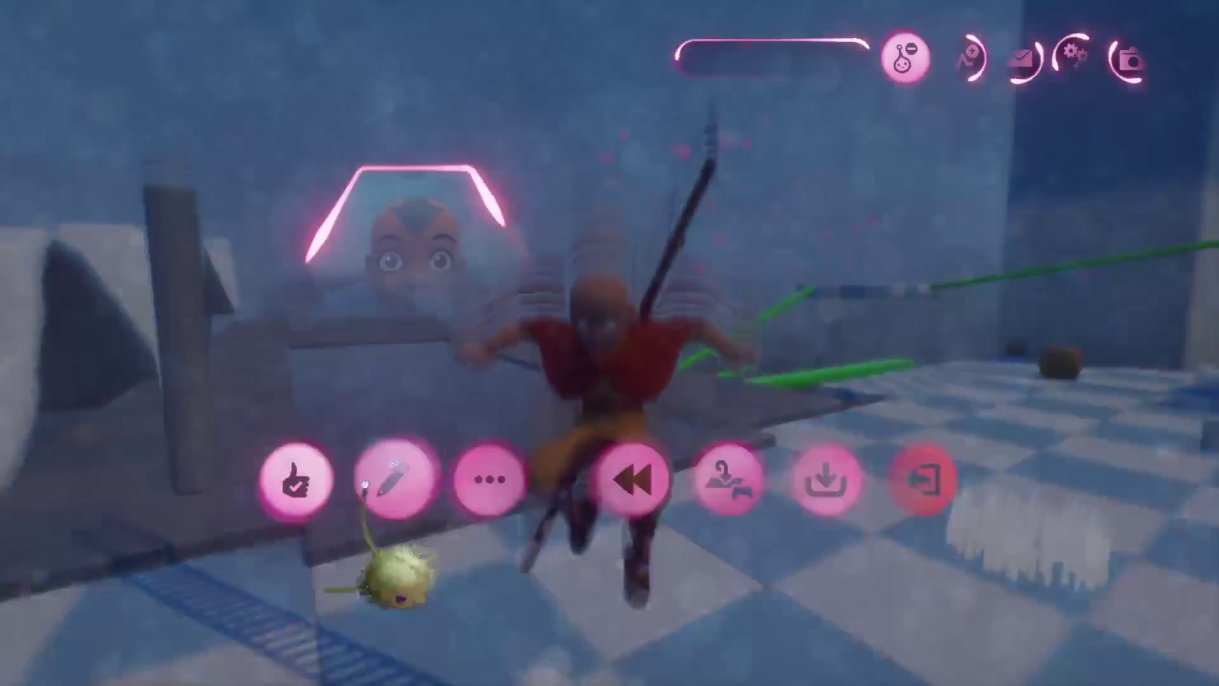
key(Return)
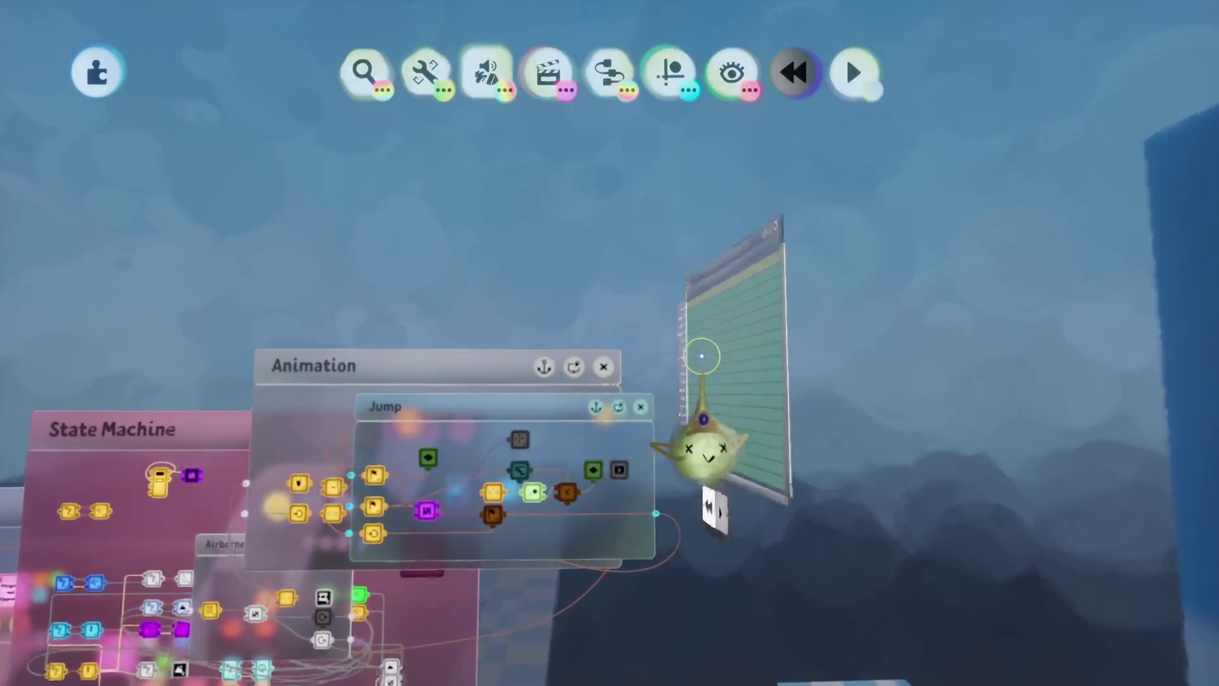
Step: With the Jump timeline in view, rotate Aang's leg about 27° upward, then undo it
mouse_move(705, 448)
mouse_down()
mouse_move(604, 463)
mouse_move(557, 439)
mouse_move(557, 490)
mouse_move(527, 457)
mouse_up()
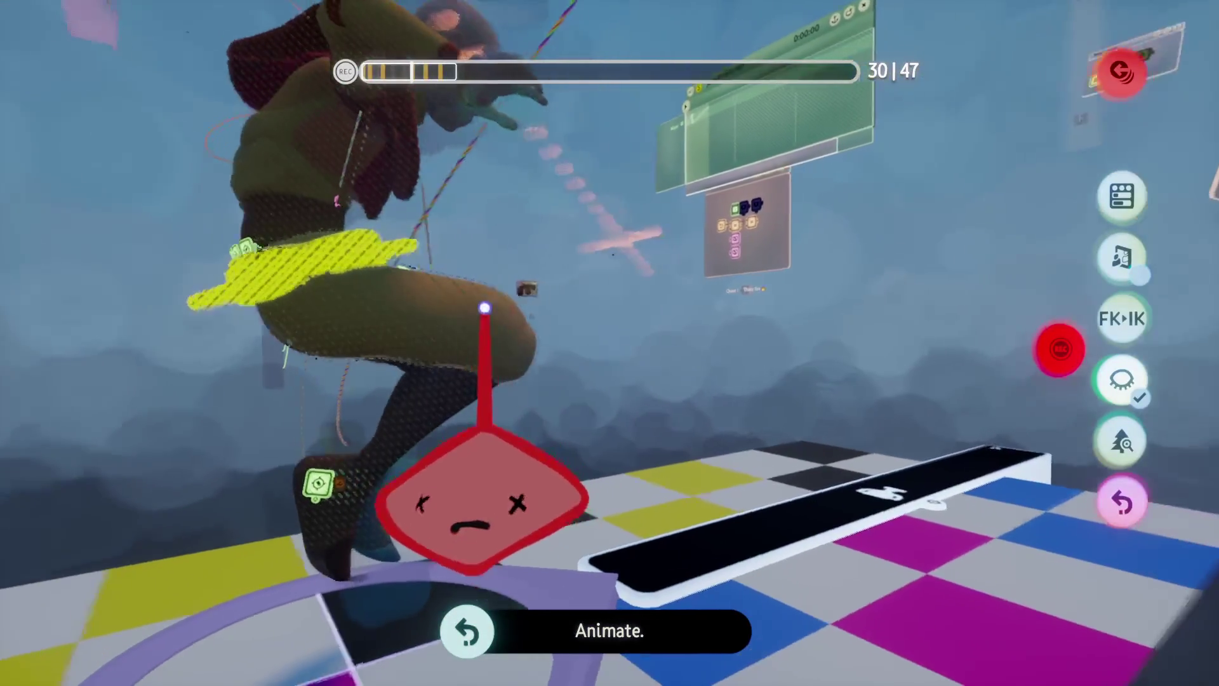
mouse_move(654, 140)
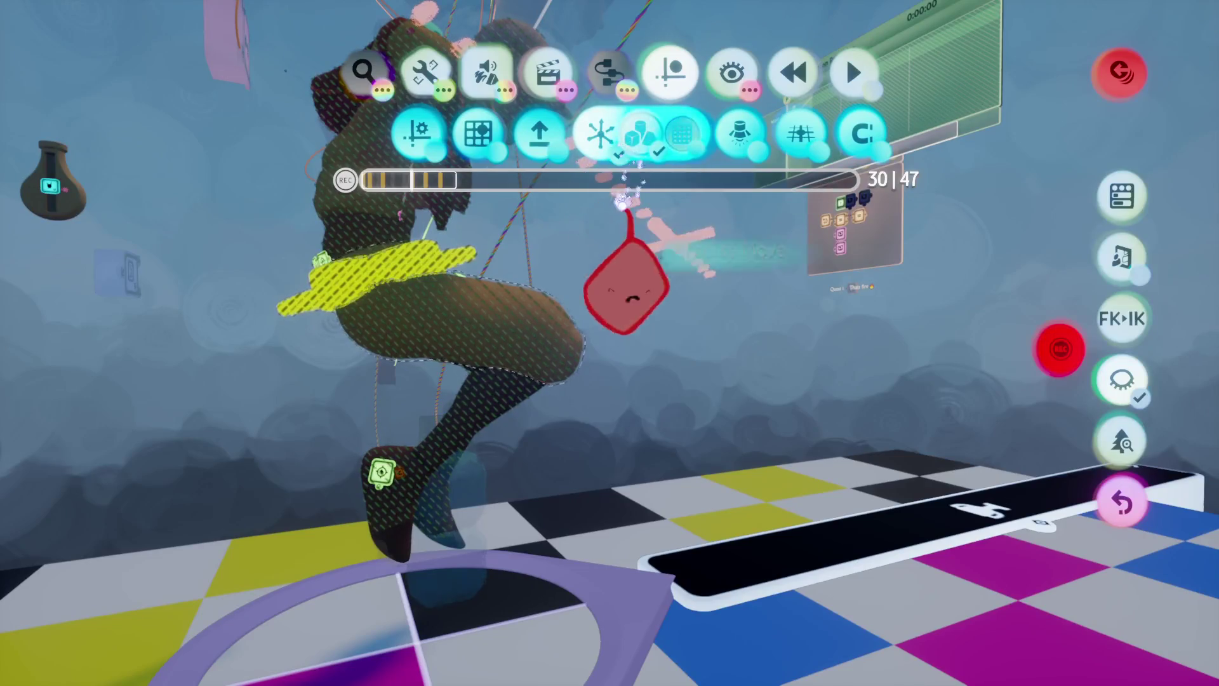
drag(500, 304, 495, 252)
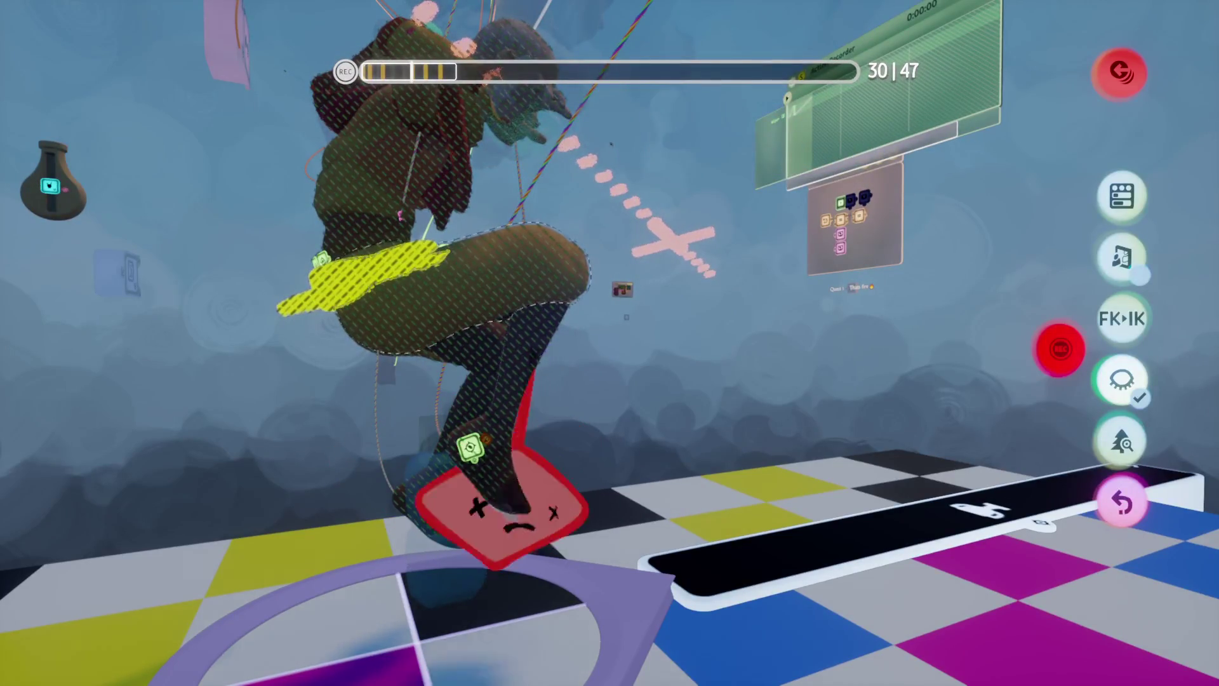
mouse_move(547, 358)
mouse_down()
mouse_move(545, 300)
mouse_move(531, 368)
mouse_move(579, 324)
mouse_move(566, 251)
mouse_move(522, 411)
mouse_up()
key(ctrl+z)
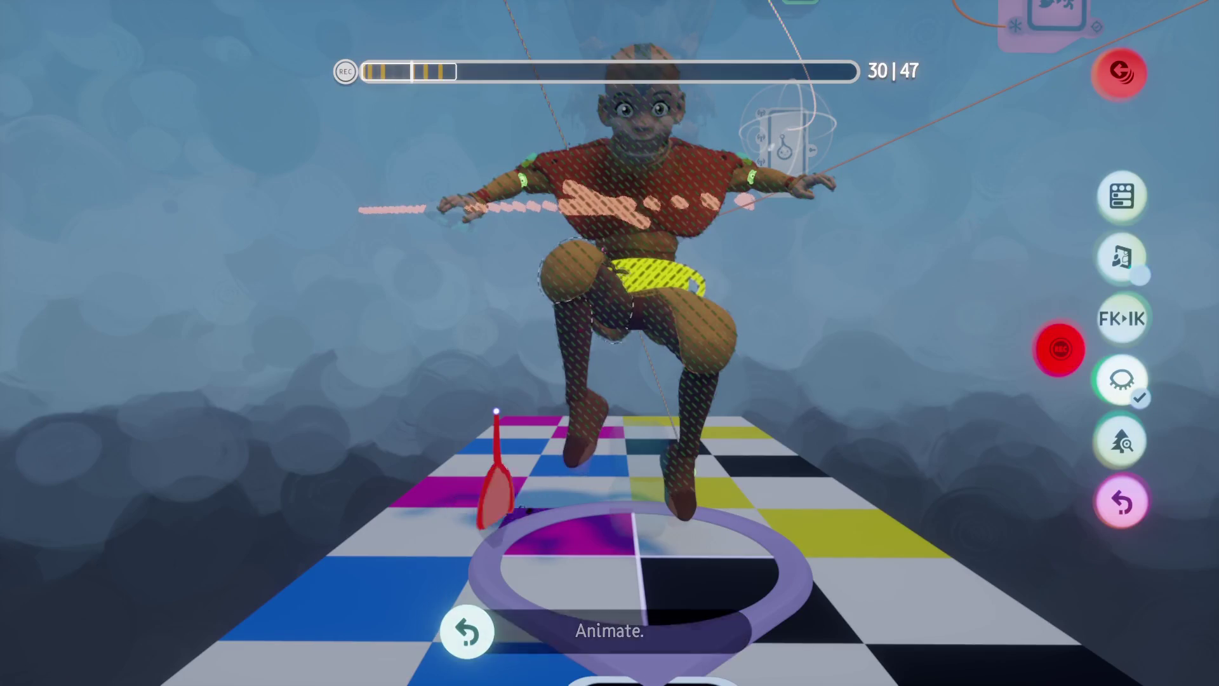
Step: Turn on grid snapping and pull Aang's knee downward into a new pose
key(Tab)
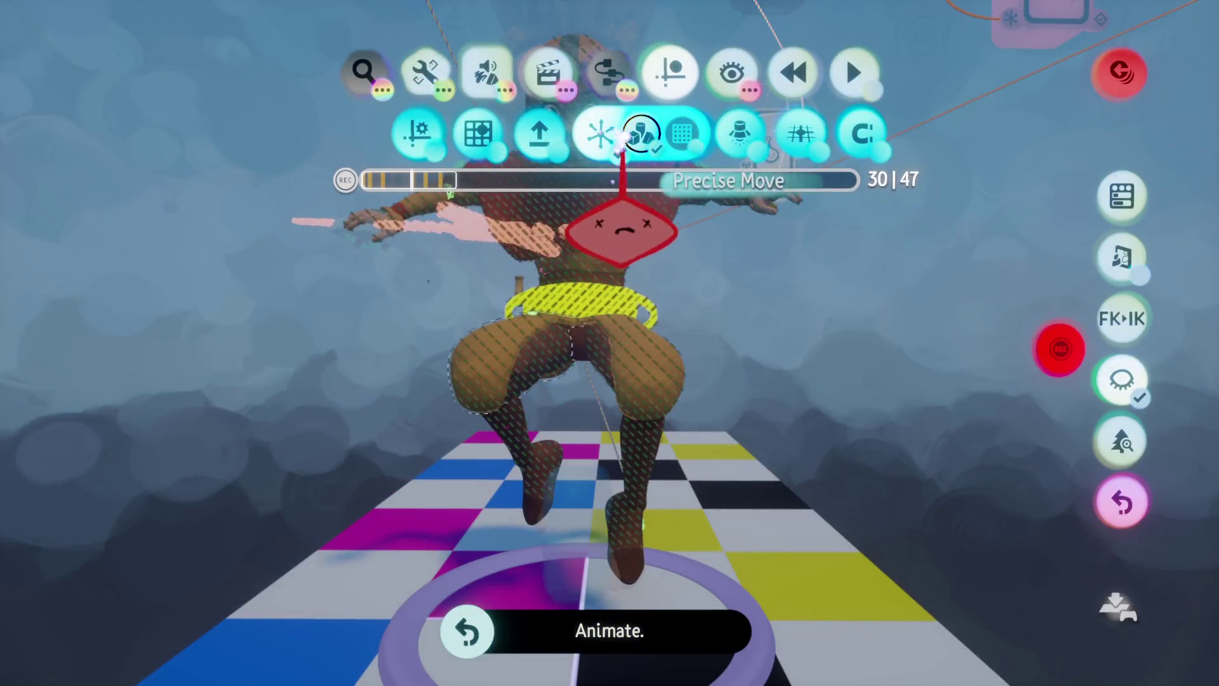
click(681, 133)
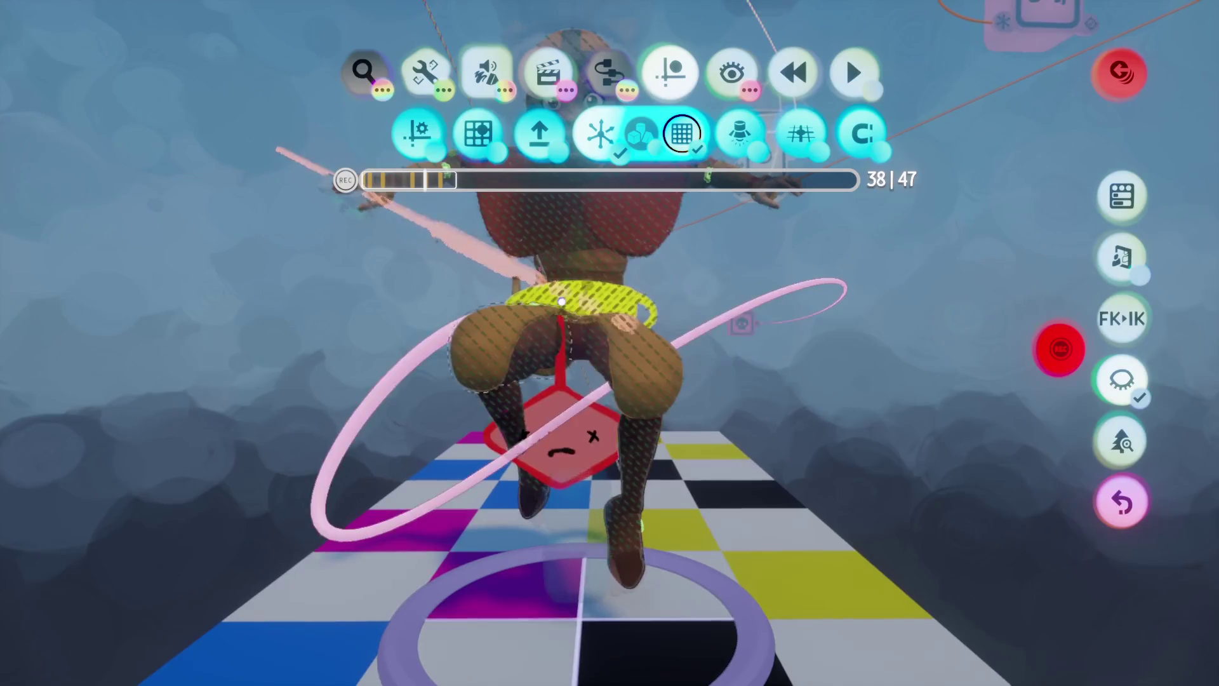
drag(541, 349, 542, 508)
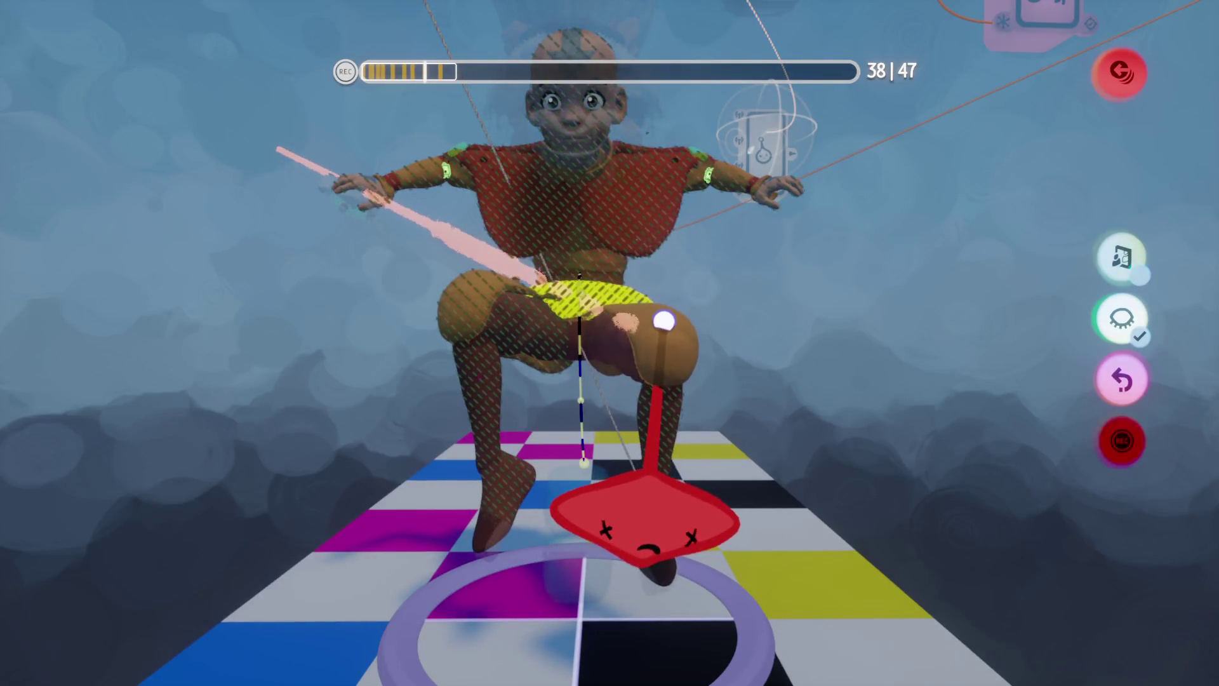
mouse_move(644, 518)
mouse_down()
mouse_move(707, 545)
mouse_move(685, 503)
mouse_move(613, 489)
mouse_move(624, 431)
mouse_move(616, 470)
mouse_move(485, 436)
mouse_move(508, 462)
mouse_move(509, 422)
mouse_move(515, 445)
mouse_up()
mouse_move(515, 351)
mouse_down()
mouse_move(664, 337)
mouse_move(621, 286)
mouse_move(639, 322)
mouse_move(655, 317)
mouse_move(670, 261)
mouse_move(642, 400)
mouse_up()
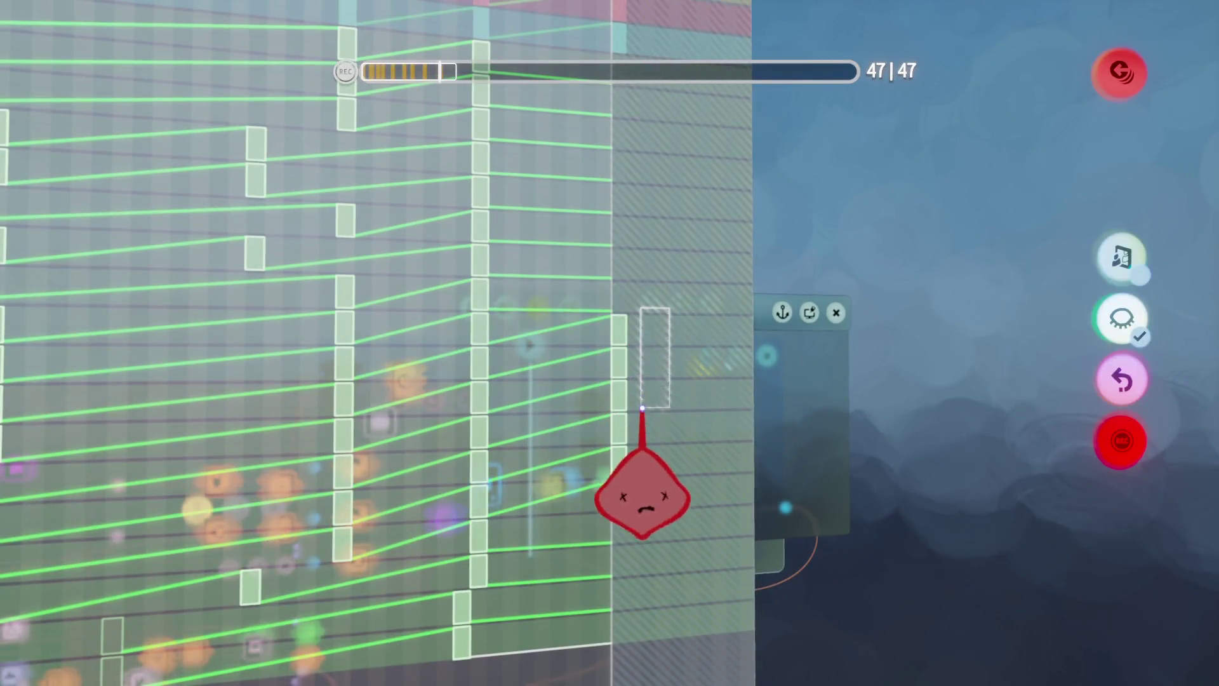
Step: Record new pelvis and knee motion for Aang across jump frames 30 to 38
drag(614, 505, 609, 578)
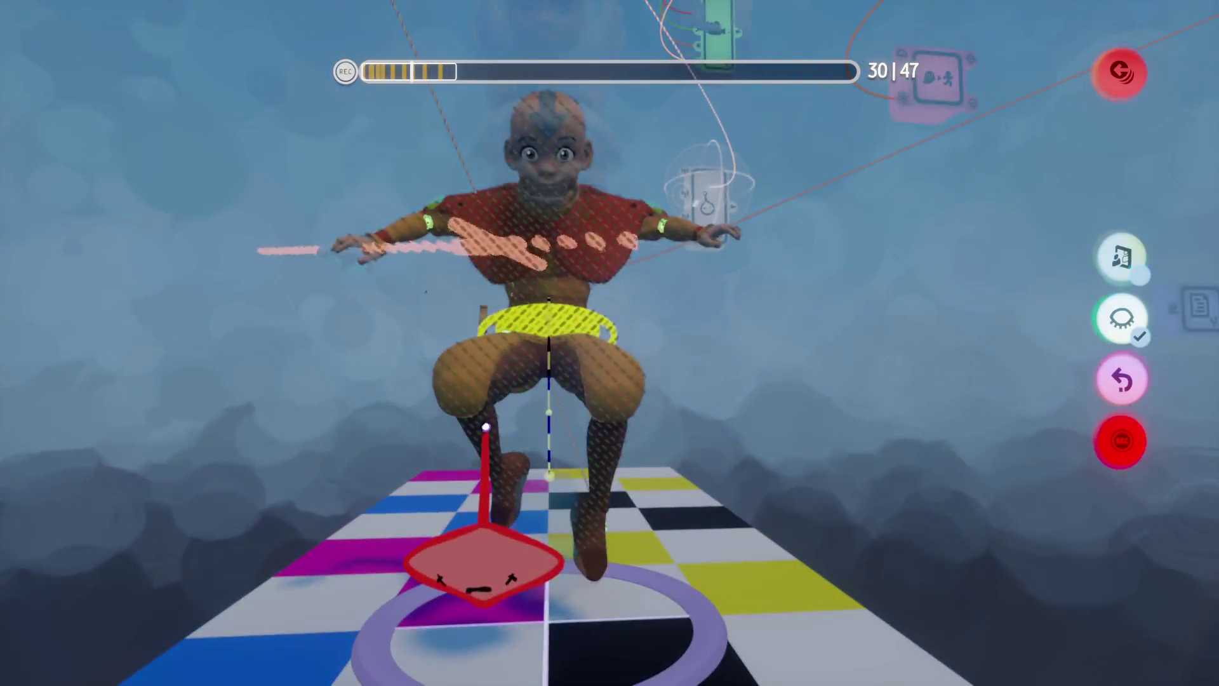
mouse_move(485, 514)
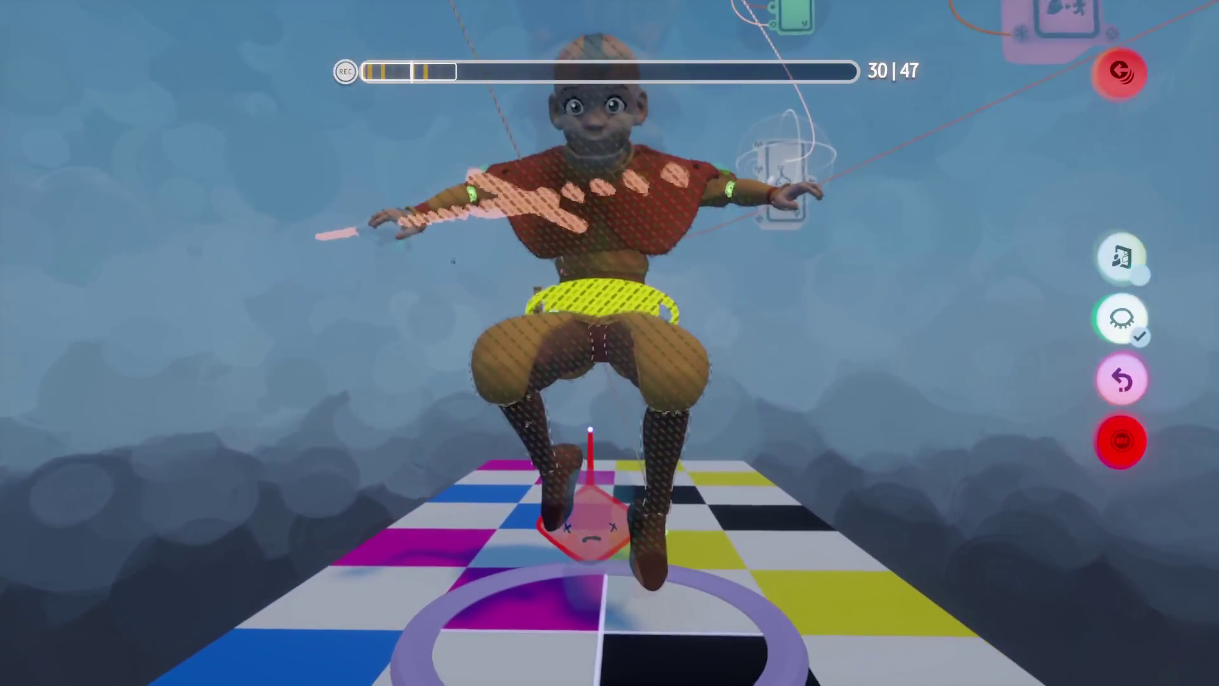
drag(585, 524, 575, 524)
drag(591, 430, 580, 416)
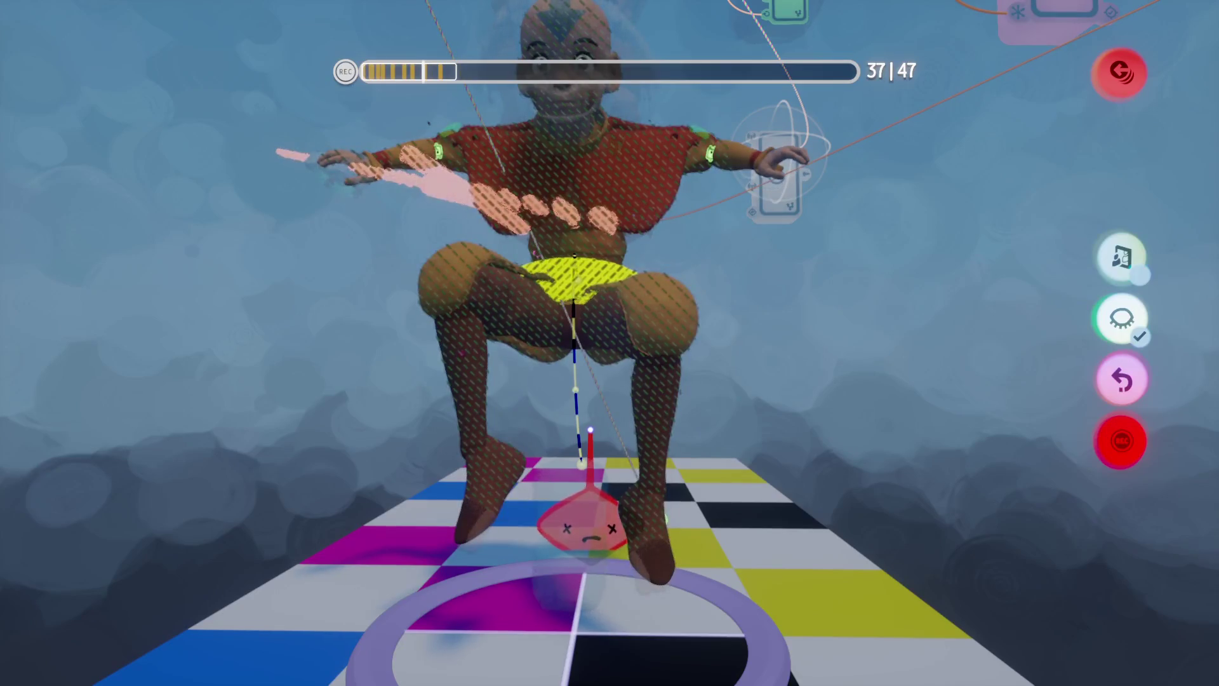
mouse_move(601, 514)
mouse_down()
mouse_move(585, 468)
mouse_move(599, 436)
mouse_move(580, 504)
mouse_move(603, 447)
mouse_move(559, 525)
mouse_move(558, 504)
mouse_up()
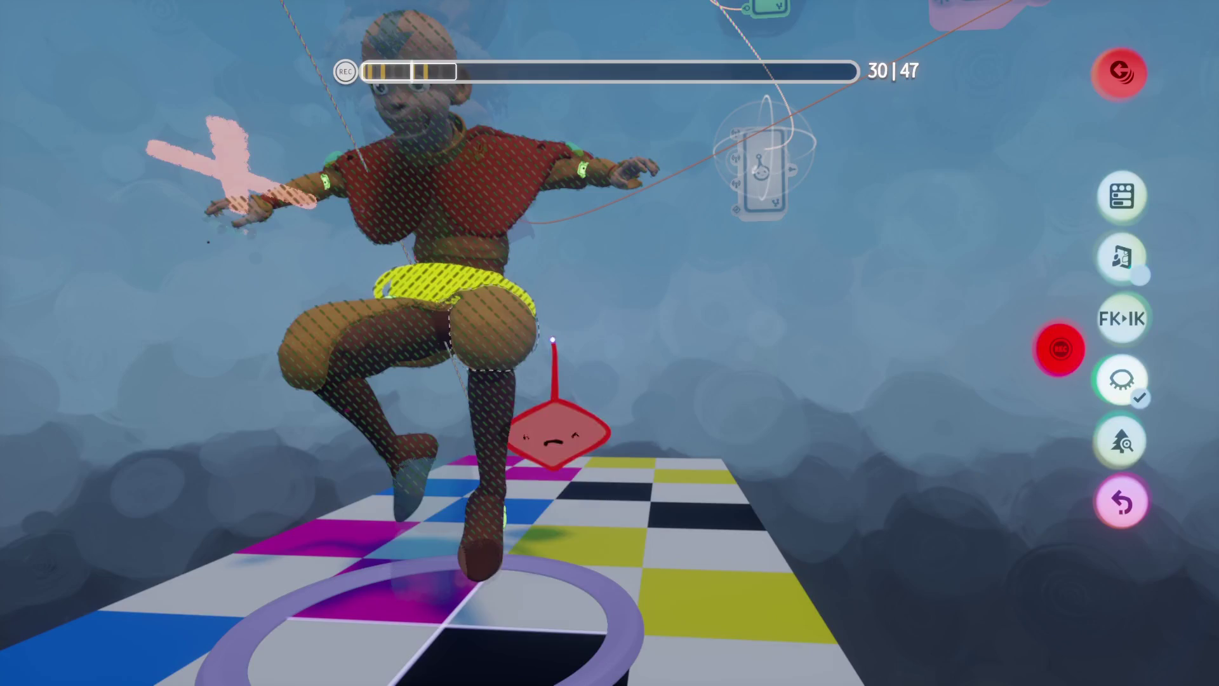
mouse_move(511, 521)
mouse_down()
mouse_move(477, 504)
mouse_move(482, 484)
mouse_move(486, 514)
mouse_move(527, 502)
mouse_up()
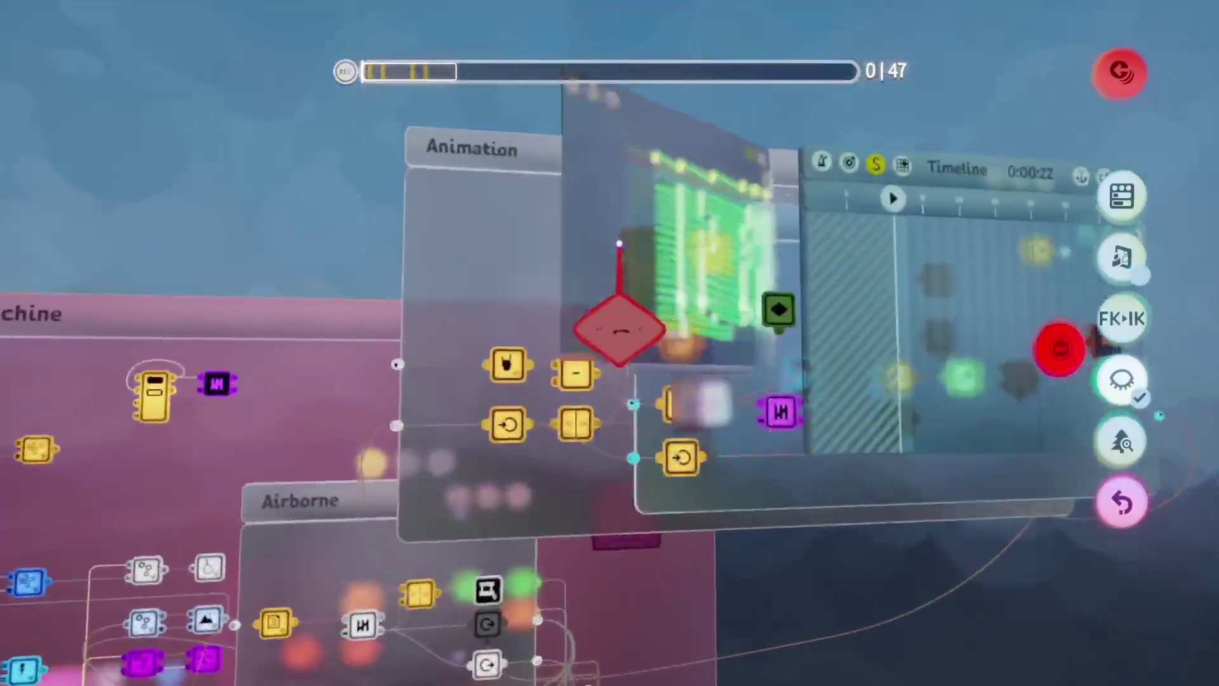
Step: Drop the jump keyframe from the Jump chip onto the Timeline and select the Timeline
drag(694, 291, 749, 400)
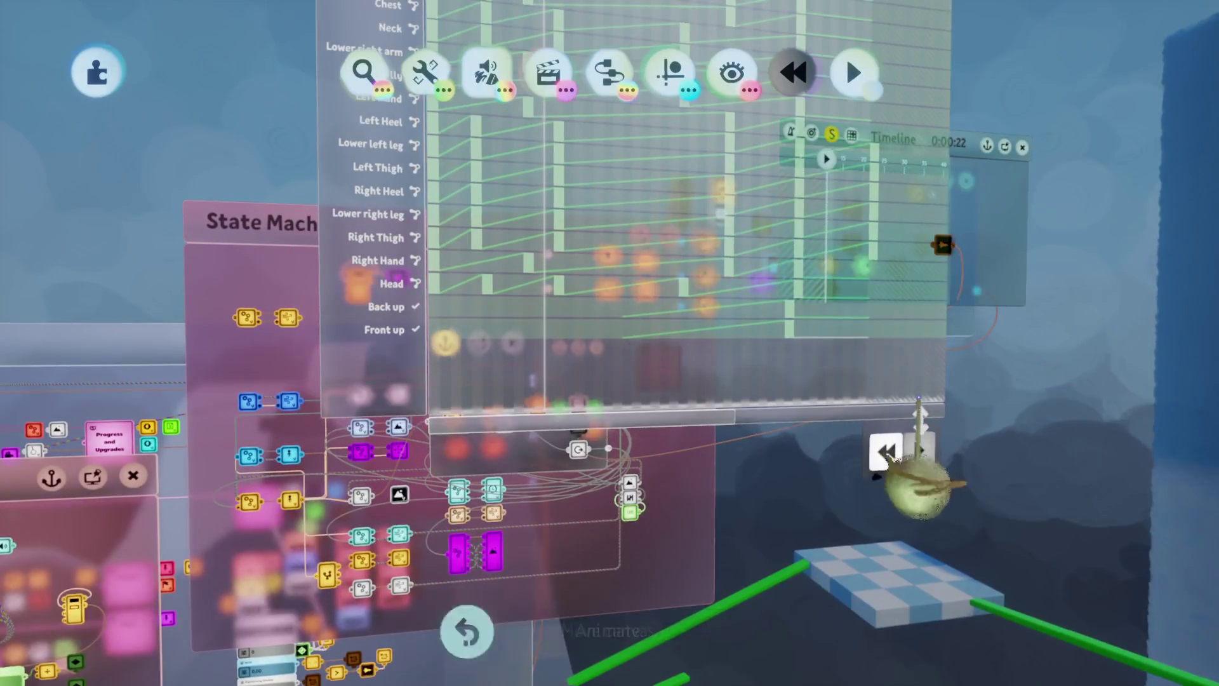
click(920, 484)
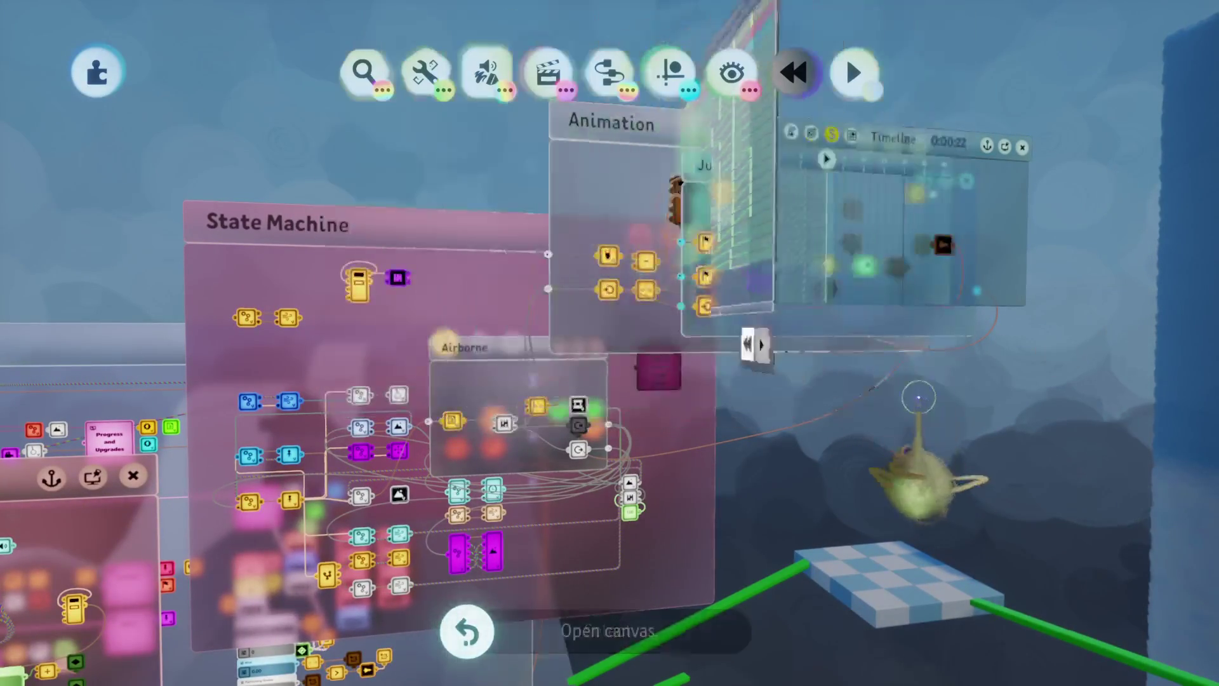